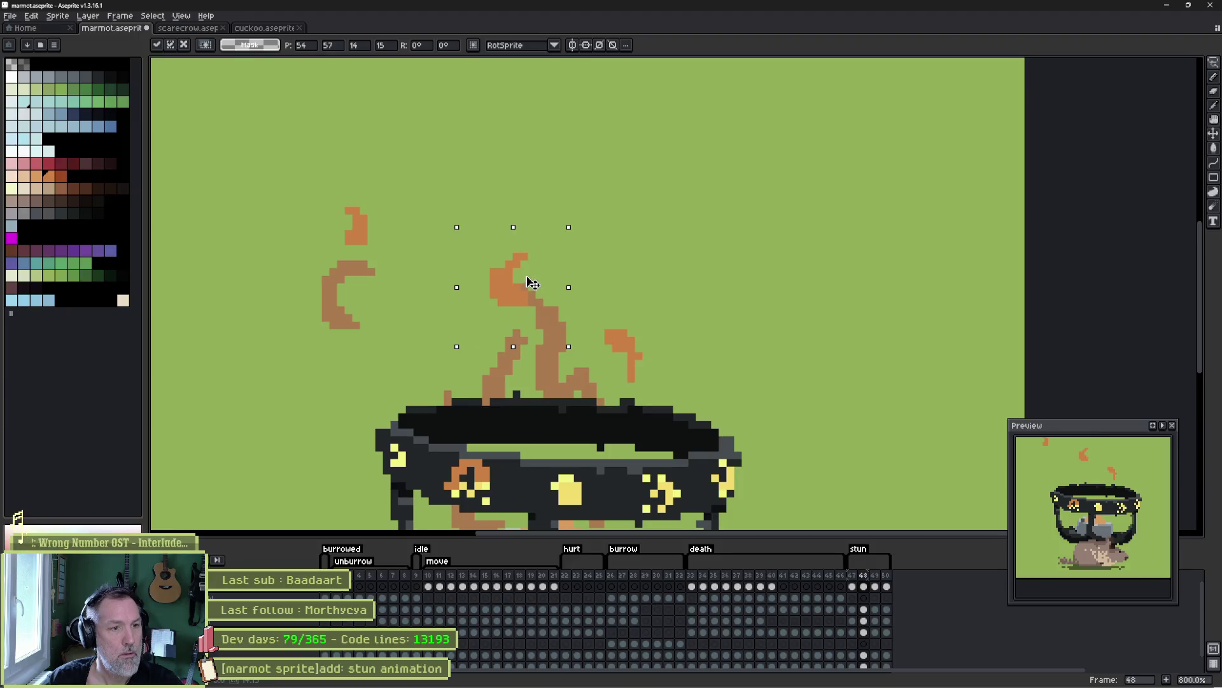
# - On frame 49, move the middle flame wisp up and right and rotate it about 66°
pyautogui.press('Right')
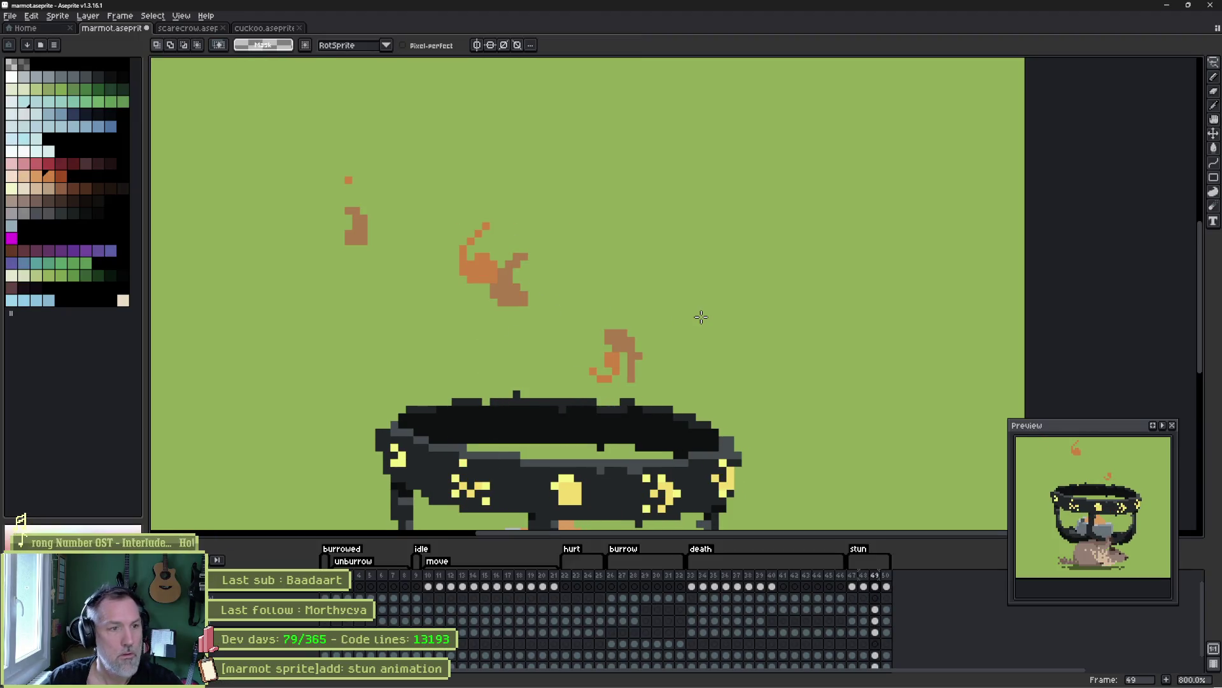
pyautogui.moveTo(535, 196)
pyautogui.mouseDown()
pyautogui.moveTo(486, 200)
pyautogui.moveTo(534, 198)
pyautogui.mouseUp()
pyautogui.moveTo(497, 263); pyautogui.dragTo(526, 239)
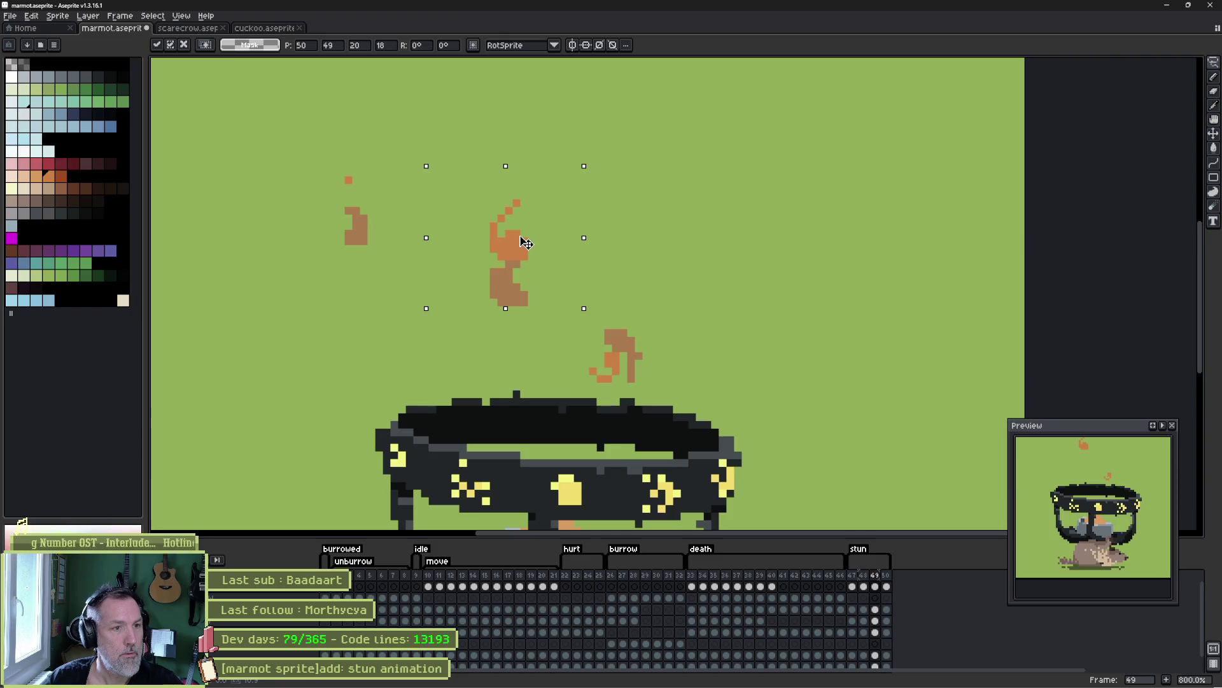
pyautogui.moveTo(592, 160)
pyautogui.mouseDown()
pyautogui.moveTo(513, 136)
pyautogui.moveTo(477, 143)
pyautogui.mouseUp()
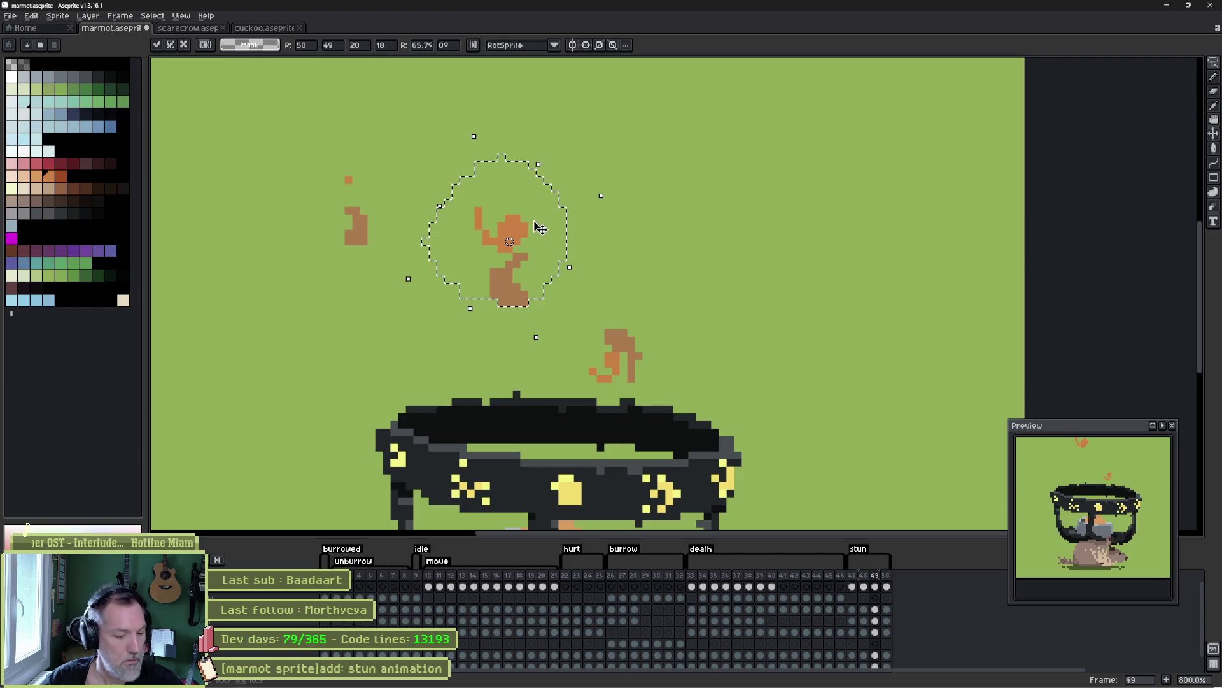
pyautogui.hotkey('ctrl', 'd')
pyautogui.scroll(1, 483, 223)
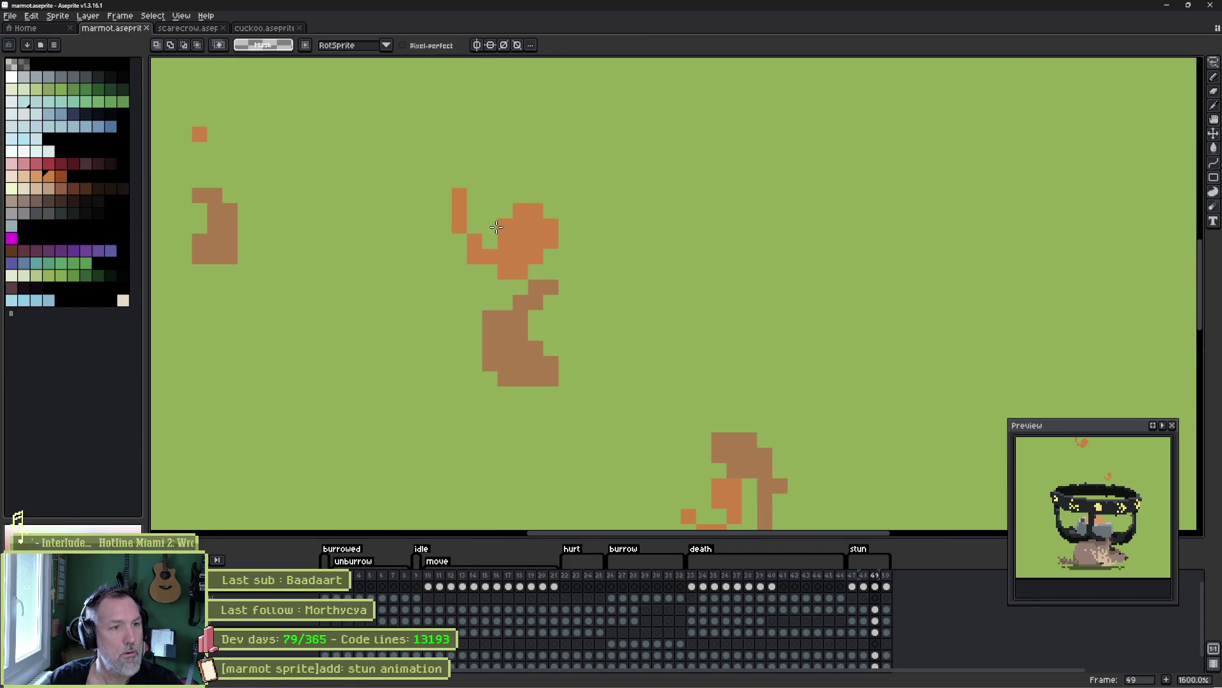
# - Zoom in and erase stray orange pixels along the tilted wisp's edges and top
pyautogui.press('ctrl')
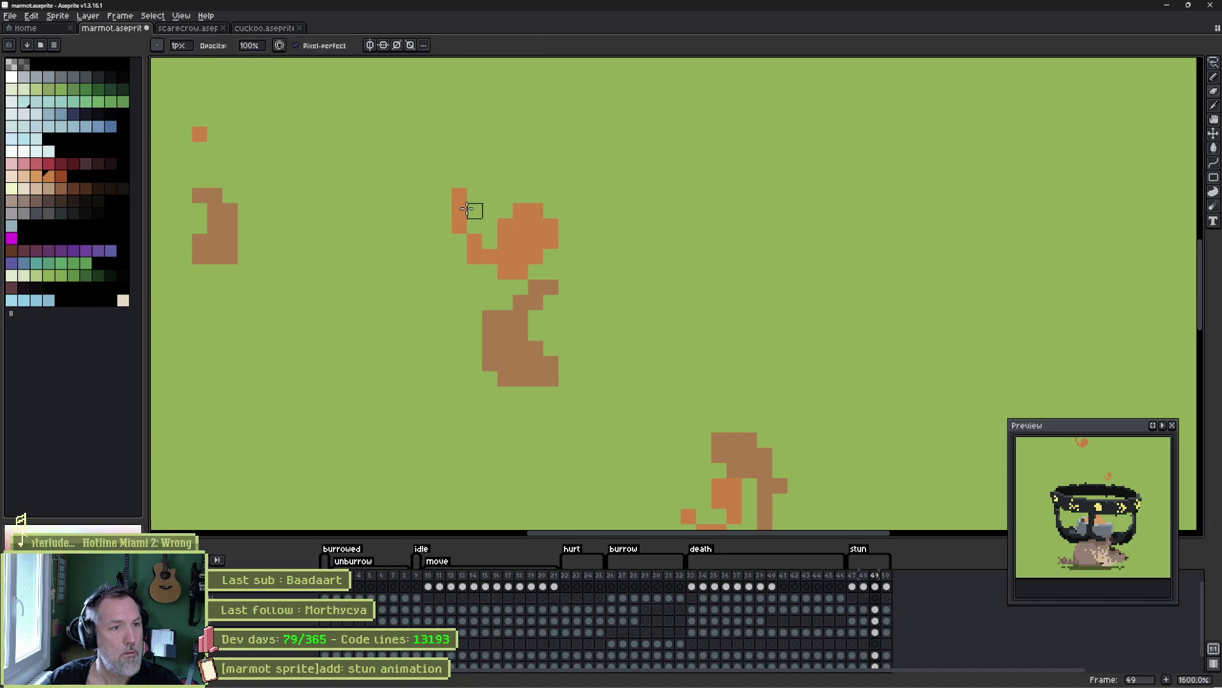
pyautogui.rightClick(520, 226)
pyautogui.rightClick(505, 226)
pyautogui.rightClick(521, 210)
pyautogui.rightClick(536, 210)
pyautogui.rightClick(552, 225)
pyautogui.rightClick(536, 225)
pyautogui.rightClick(459, 196)
pyautogui.rightClick(459, 211)
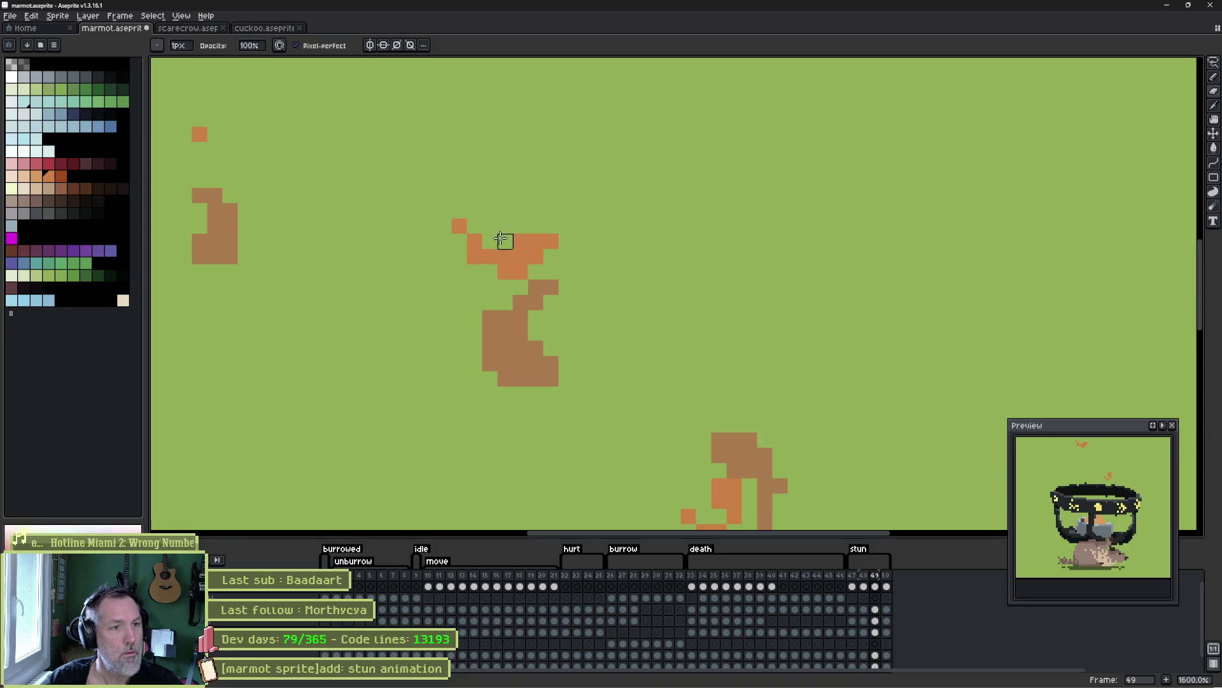
pyautogui.rightClick(474, 257)
pyautogui.rightClick(552, 241)
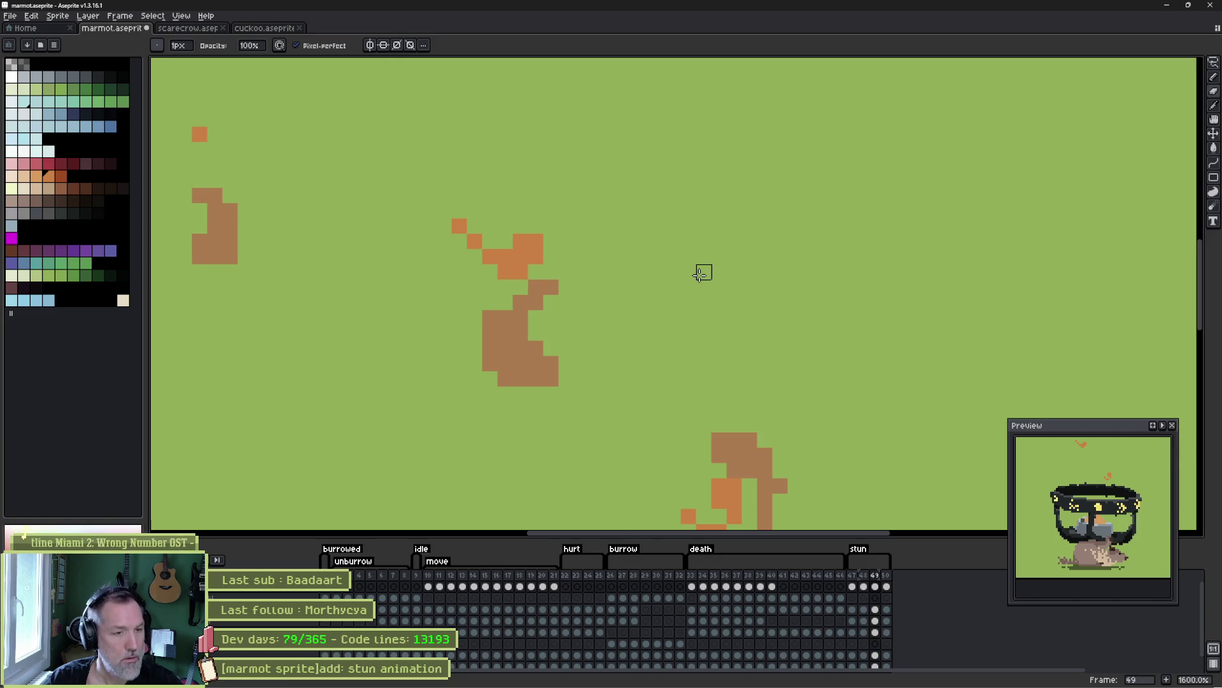
# - Play the stun animation to check it, then zoom out and recenter the sprite
pyautogui.press('Return')
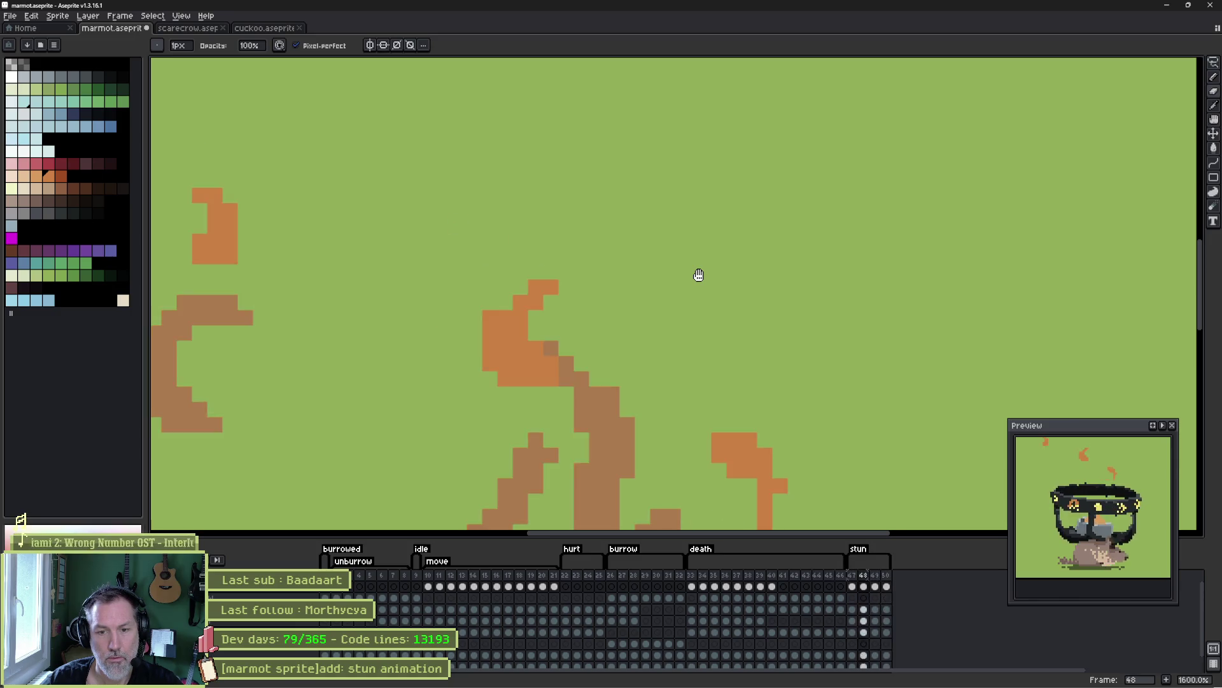
pyautogui.press('Return')
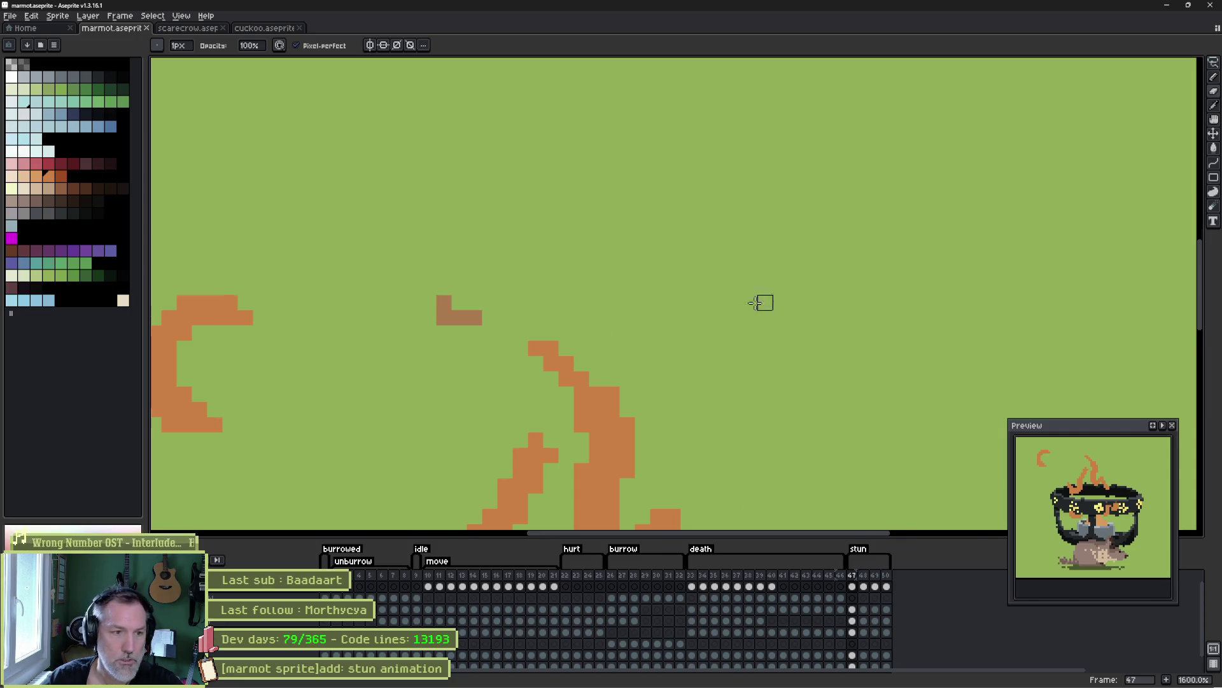
pyautogui.scroll(-4, 734, 303)
pyautogui.moveTo(710, 436); pyautogui.dragTo(603, 347)
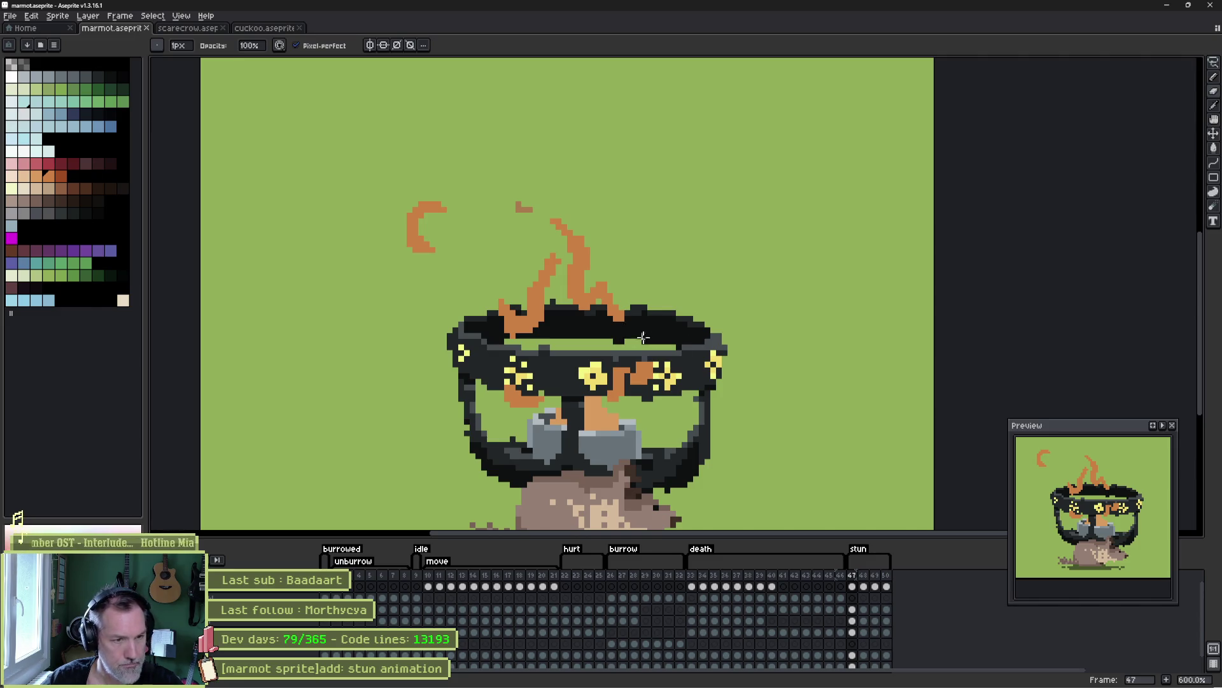
# - Clear the flame cels on stun frames 48–50
pyautogui.click(866, 588)
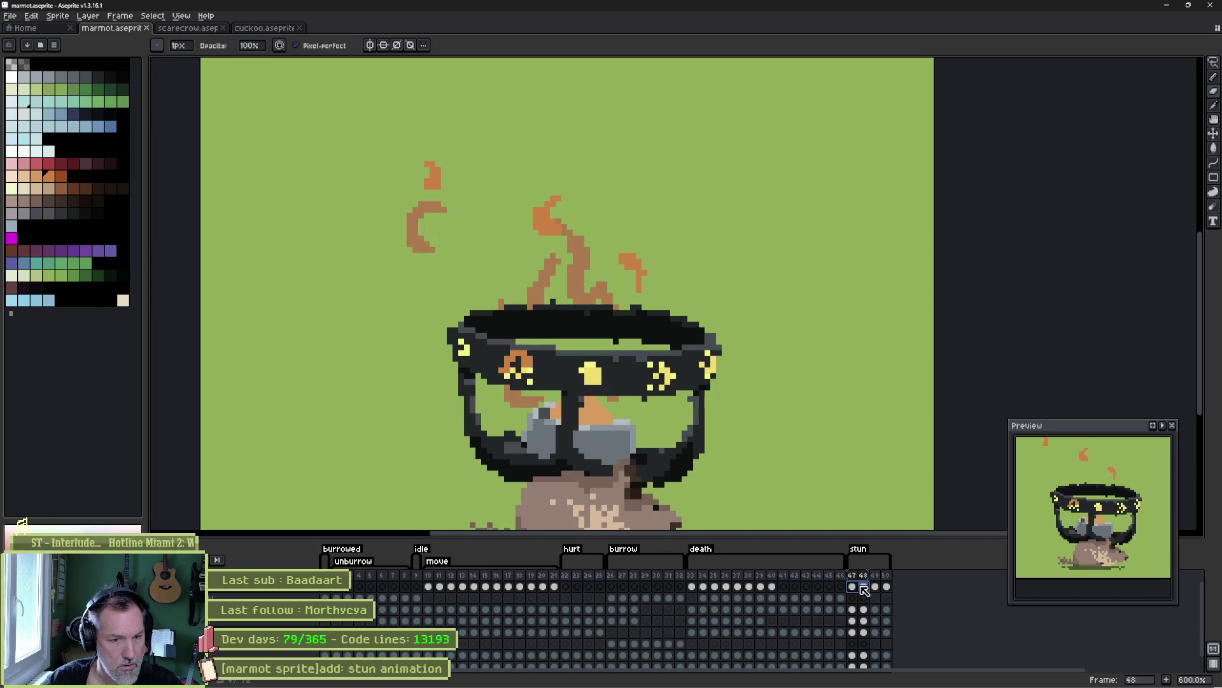
pyautogui.click(876, 587)
pyautogui.click(853, 586)
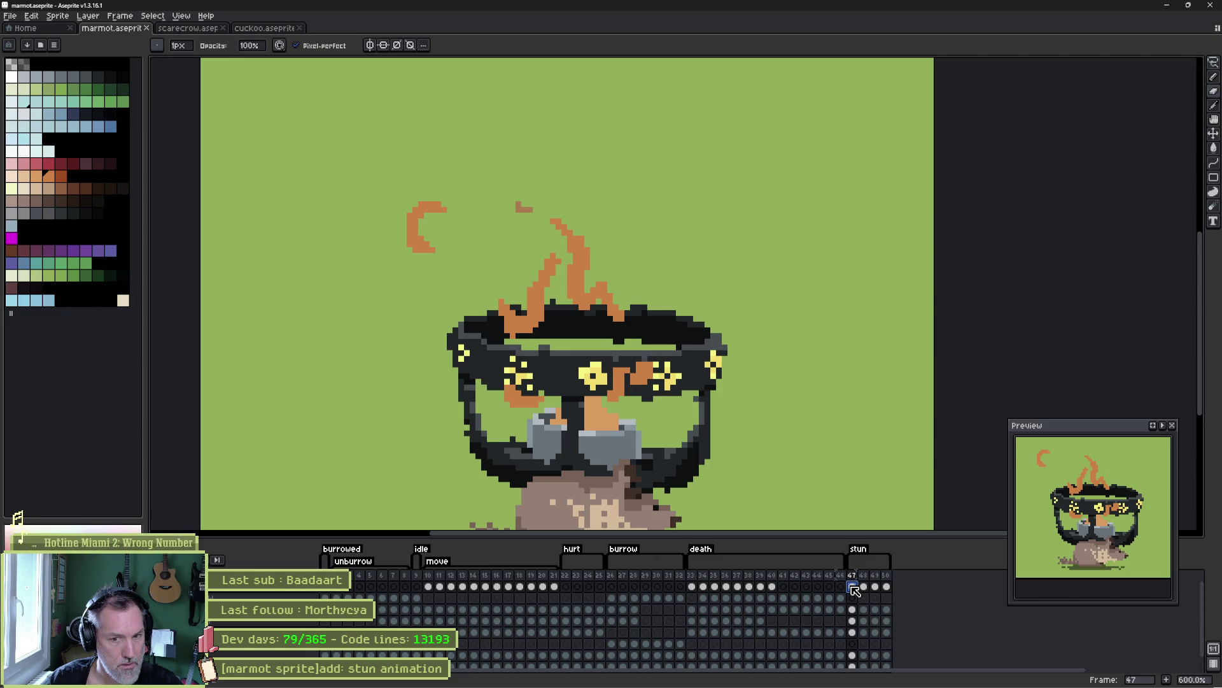
pyautogui.moveTo(865, 586); pyautogui.dragTo(886, 586)
pyautogui.press('Delete')
# - On frame 47, erase the swirl and flames above the helmet with a 9px eraser
pyautogui.click(852, 587)
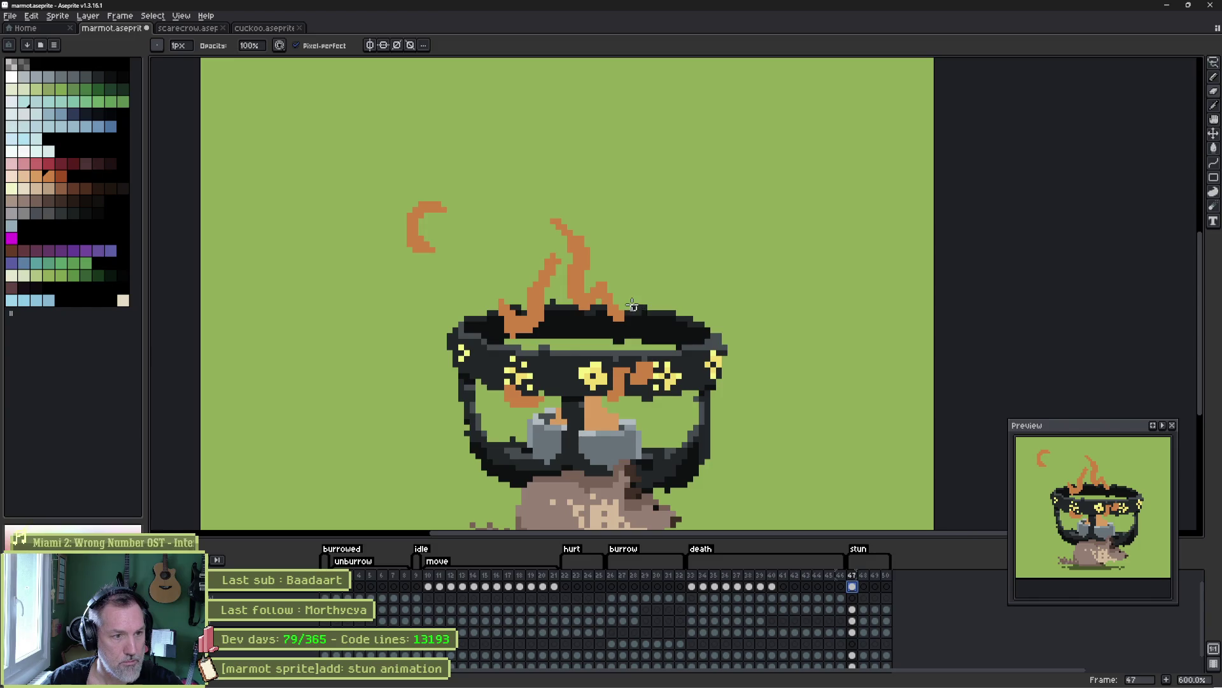
pyautogui.press('e')
pyautogui.moveTo(439, 213)
pyautogui.mouseDown()
pyautogui.moveTo(403, 248)
pyautogui.moveTo(607, 279)
pyautogui.moveTo(486, 338)
pyautogui.moveTo(479, 376)
pyautogui.moveTo(628, 383)
pyautogui.mouseUp()
pyautogui.press('b')
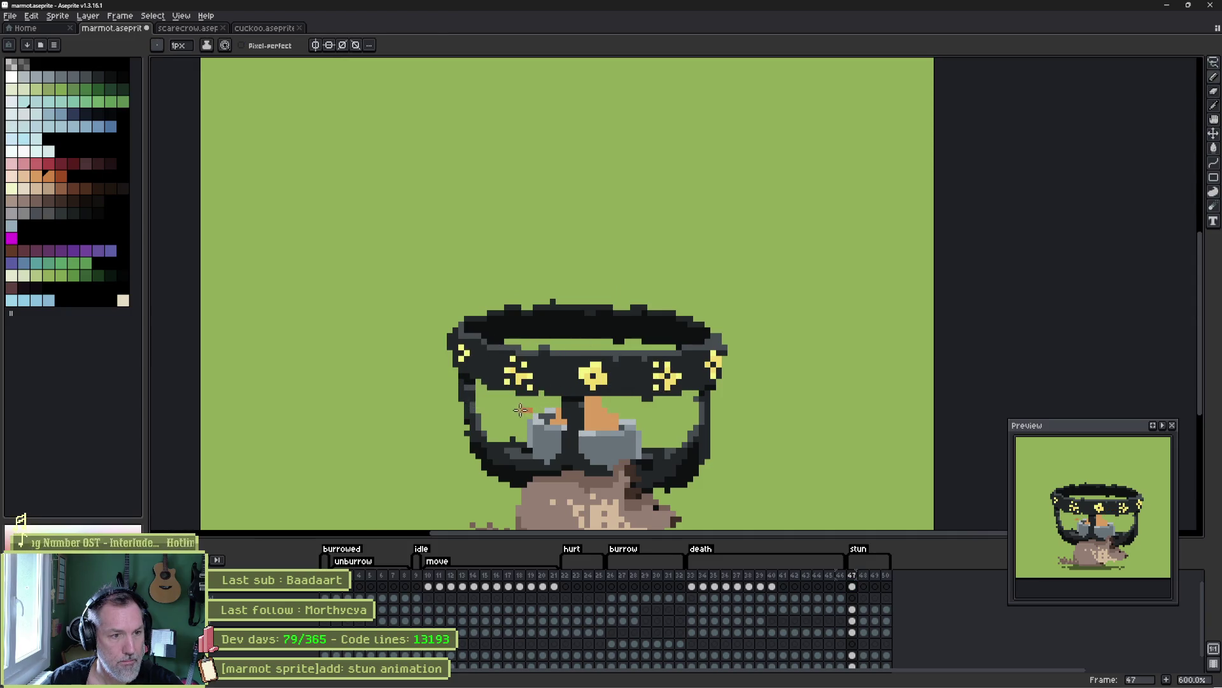
# - Draw a small orange spike on the helmet's top band and step through the next frames
pyautogui.moveTo(573, 339); pyautogui.dragTo(581, 324)
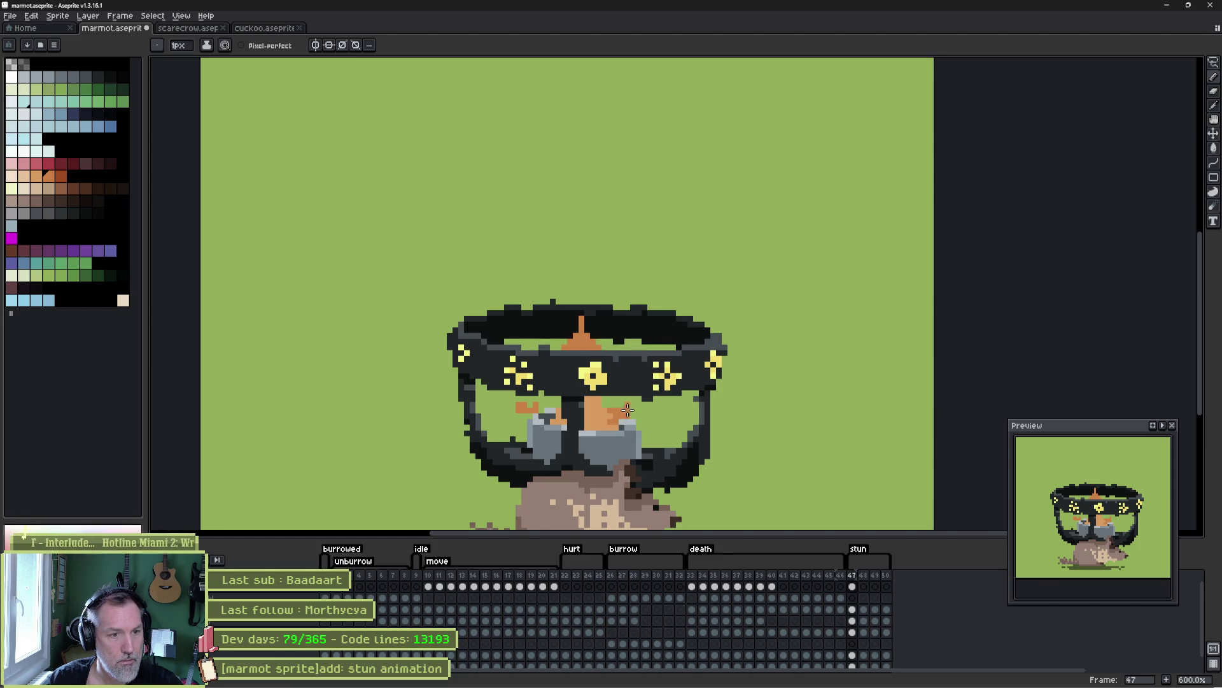
pyautogui.click(868, 587)
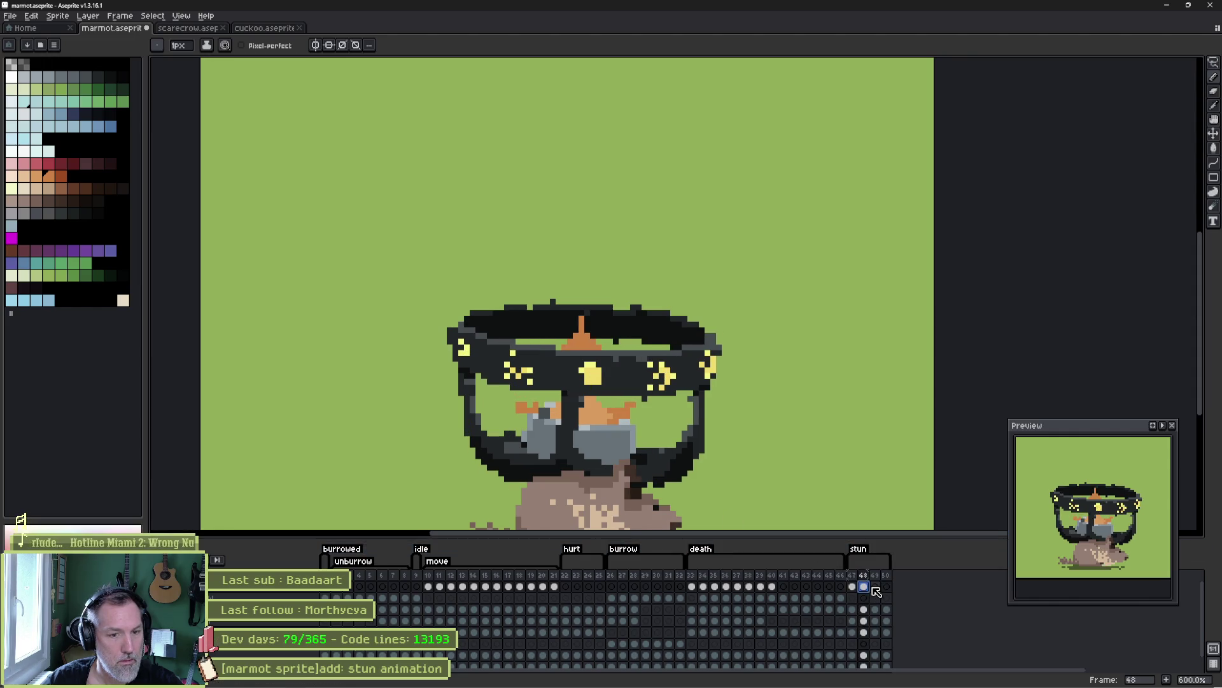
pyautogui.click(875, 587)
pyautogui.click(886, 586)
pyautogui.click(866, 587)
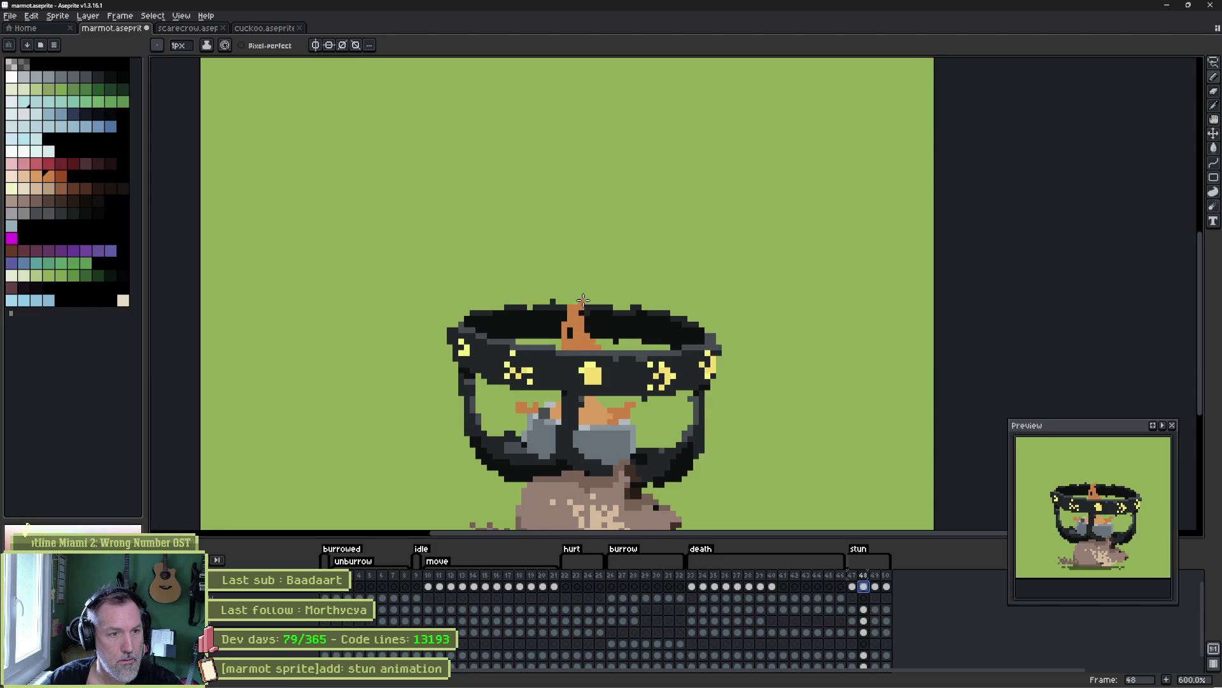
# - Paint a taller orange spike tip on frame 50 and play the animation to check
pyautogui.press('Right')
pyautogui.press('Right')
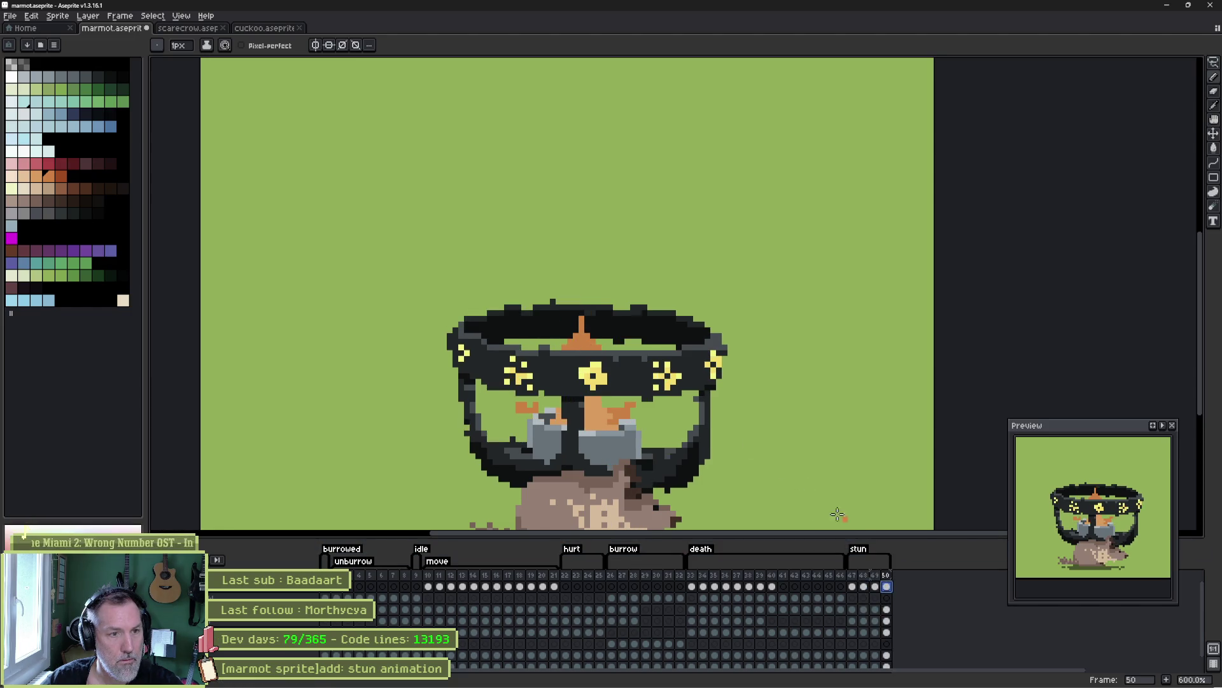
pyautogui.moveTo(584, 308); pyautogui.dragTo(593, 323)
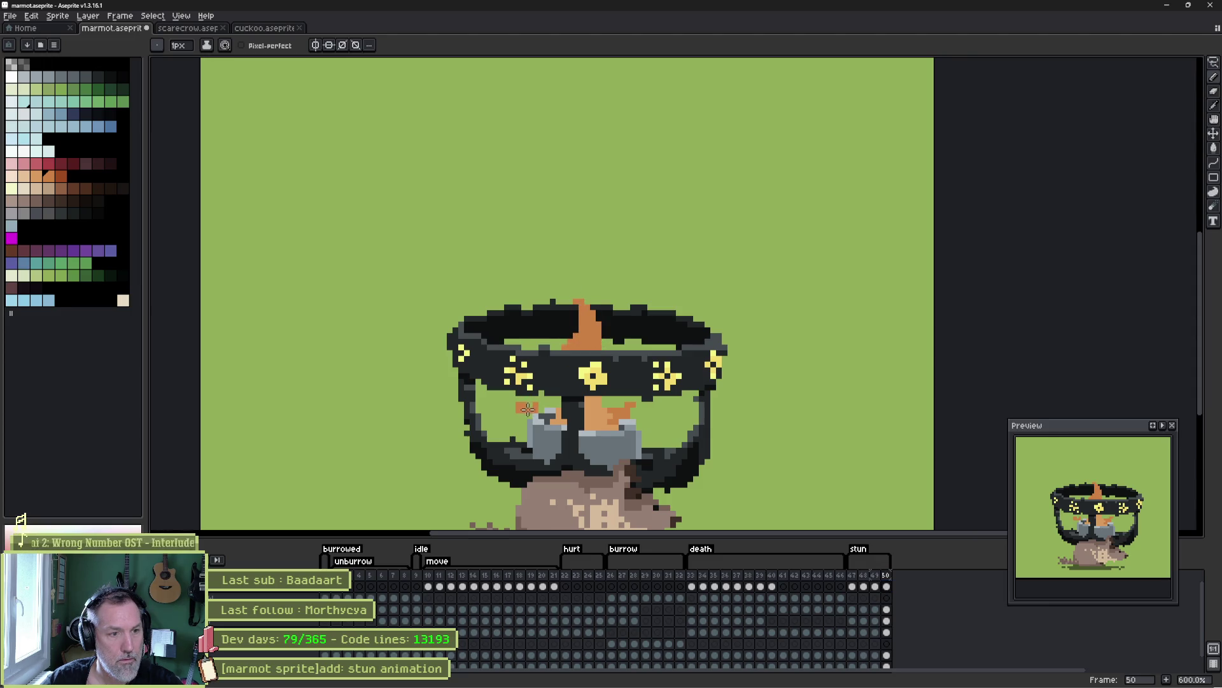
pyautogui.click(863, 586)
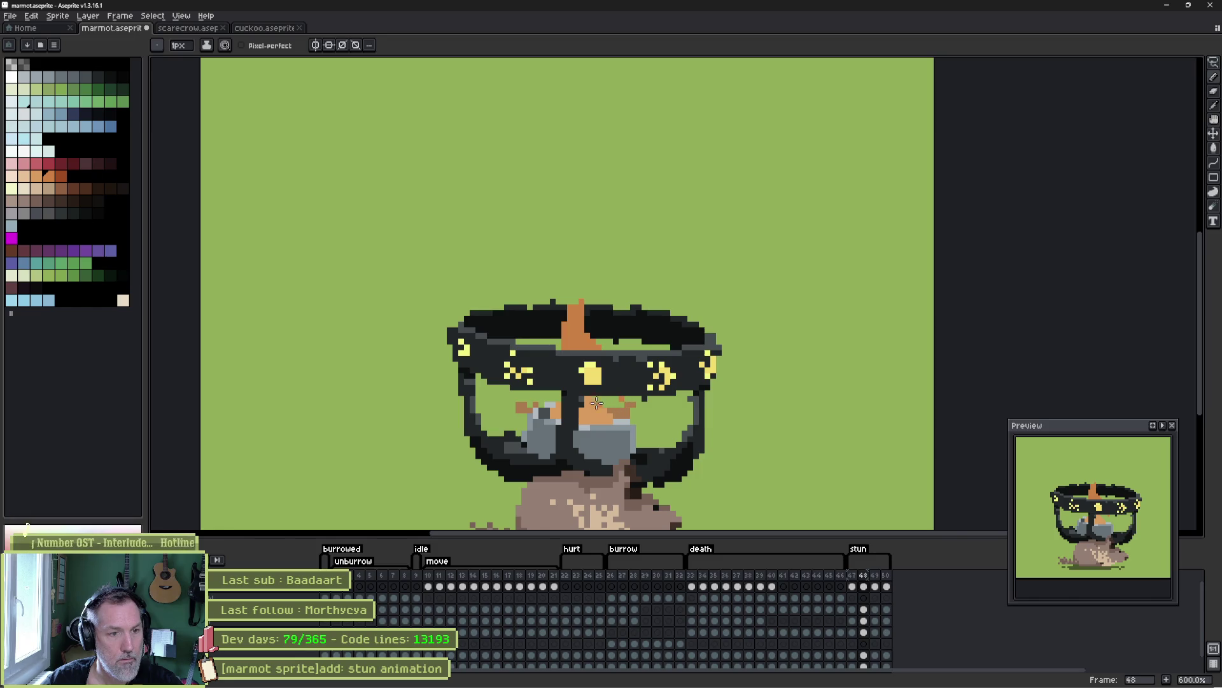
pyautogui.press('Return')
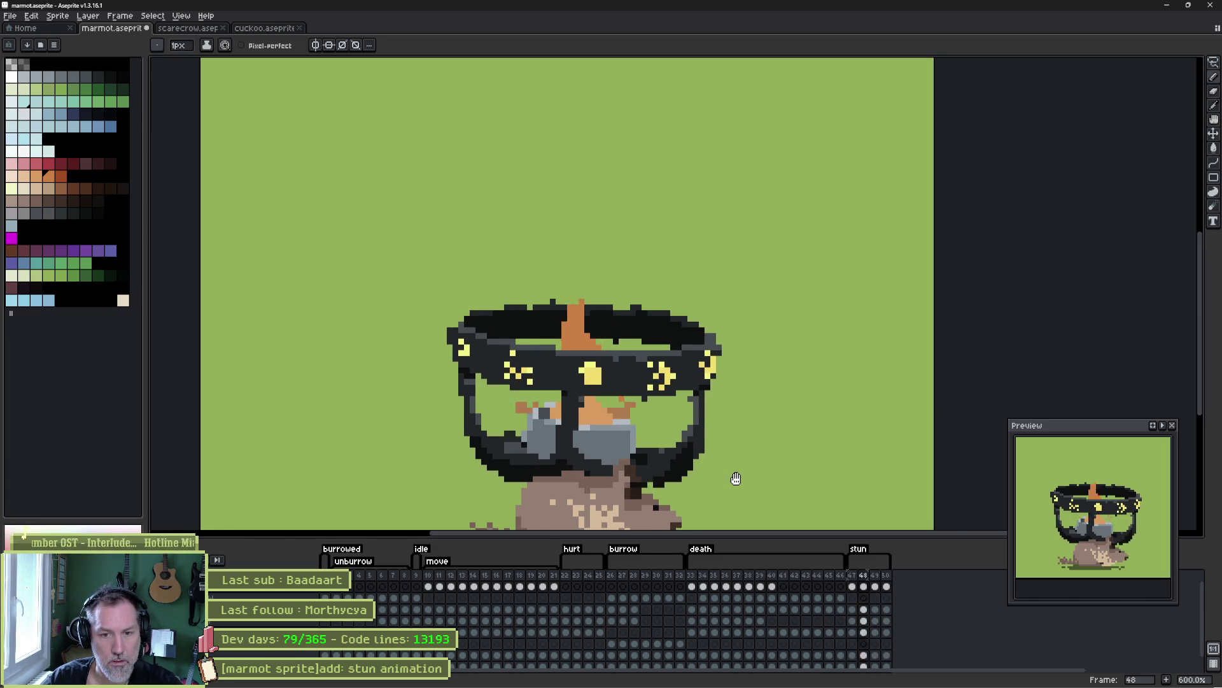
pyautogui.press('Return')
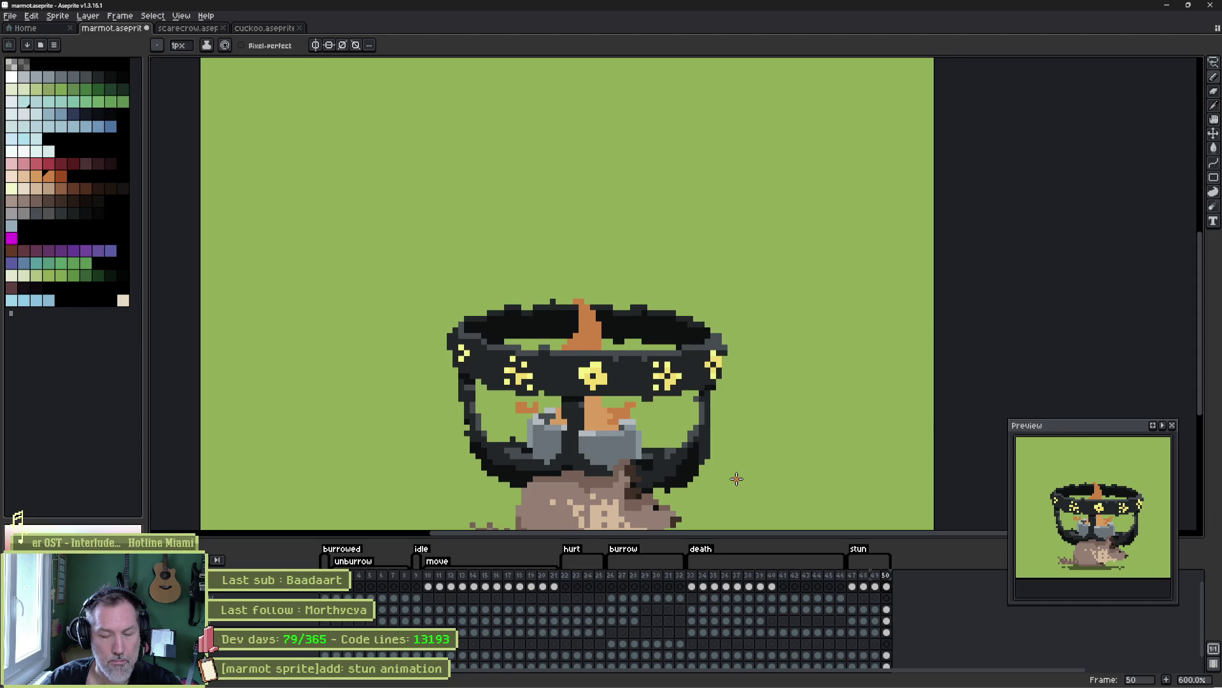
pyautogui.press('Return')
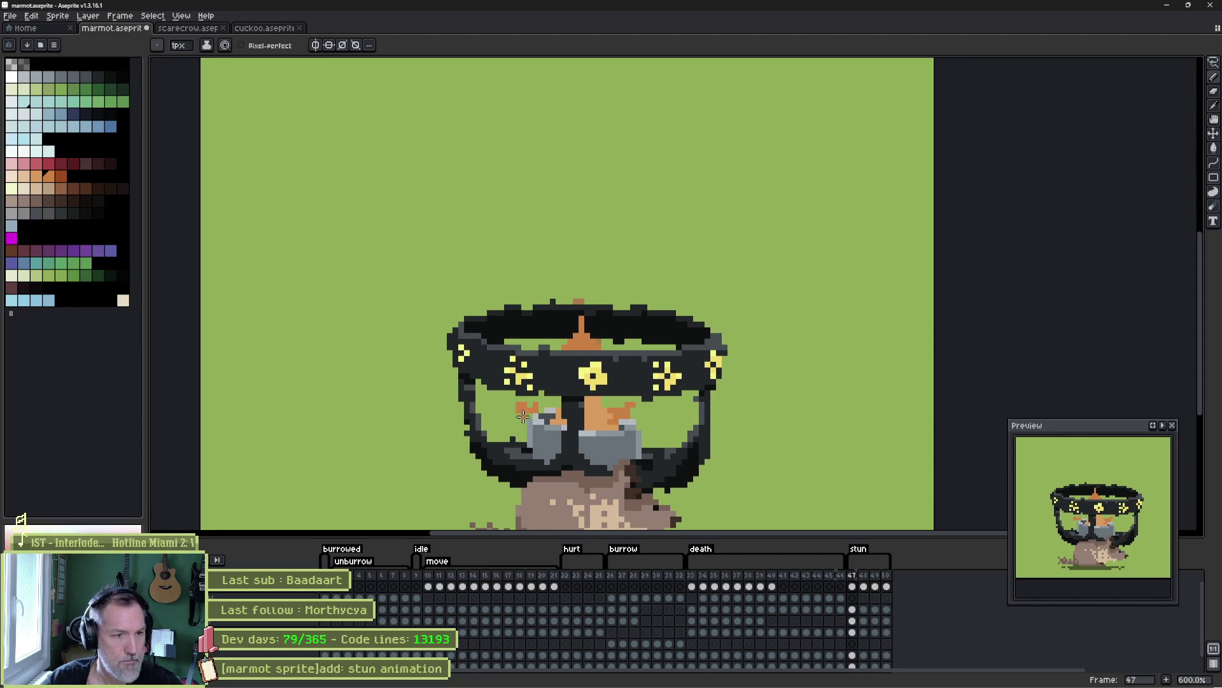
# - On frame 48, magic-wand select the orange nose pixels
pyautogui.press('b')
pyautogui.press('e')
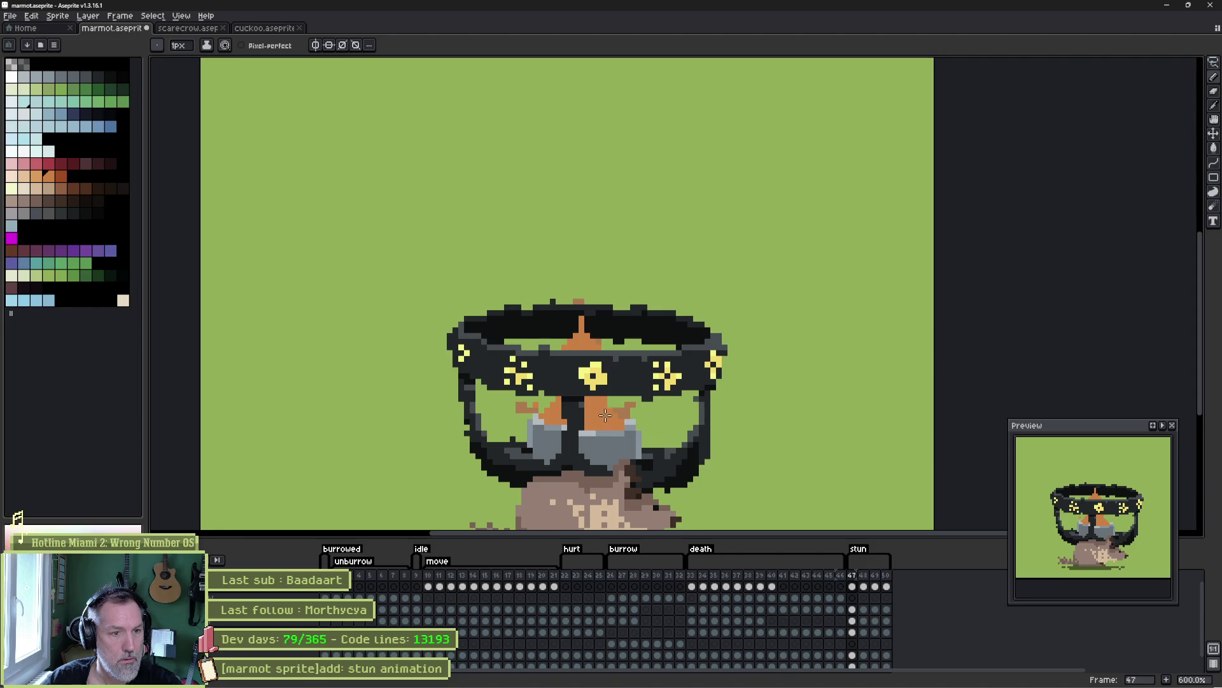
pyautogui.press('.')
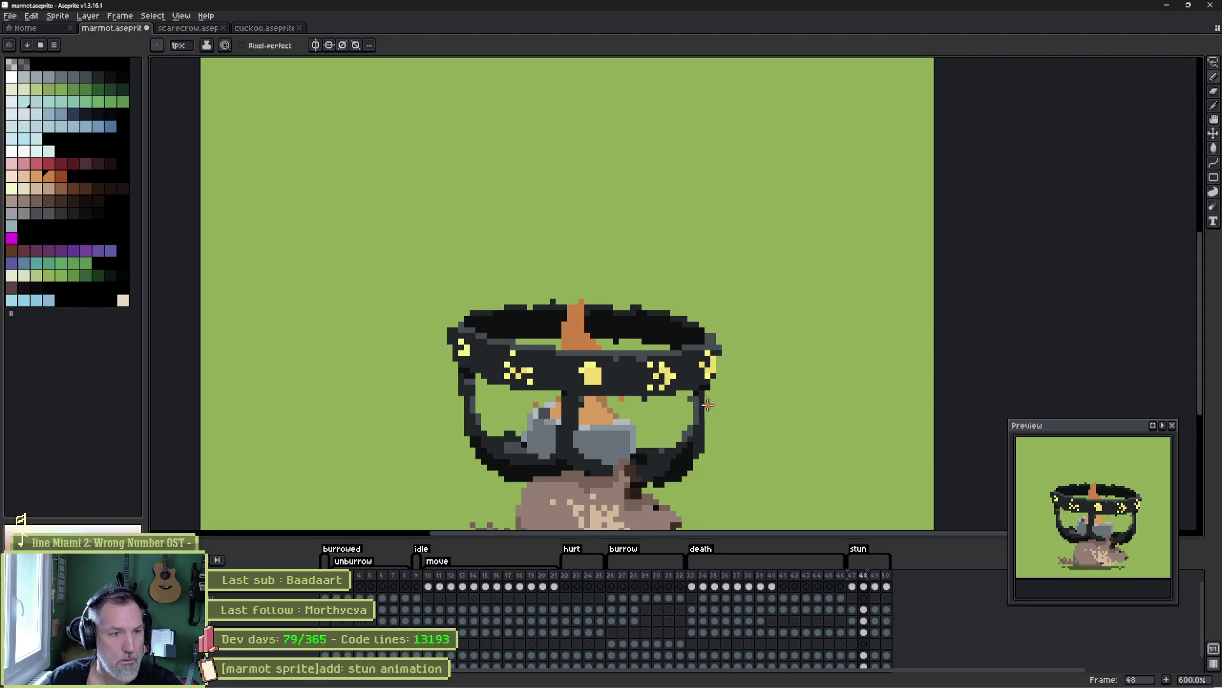
pyautogui.press('w')
pyautogui.scroll(4, 565, 424)
pyautogui.click(646, 415)
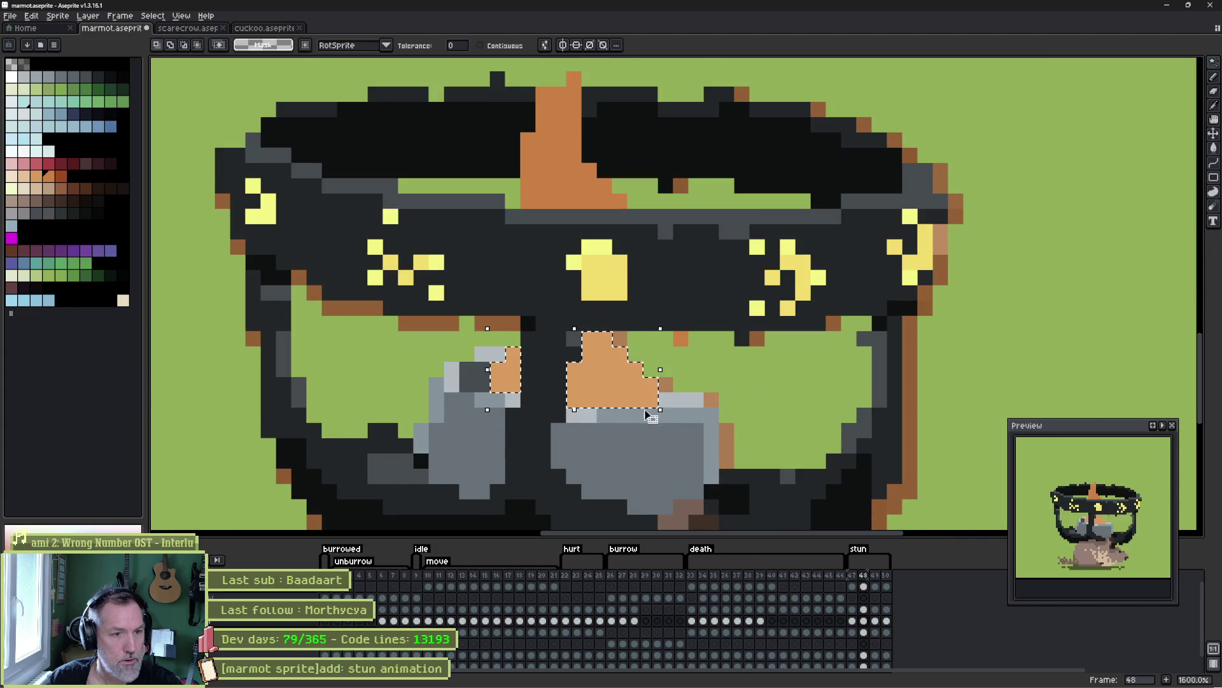
# - Darken the nose pixels, paint light-grey along the goggle rim, and repaint brown pixels dark grey
pyautogui.press('Delete')
pyautogui.hotkey('ctrl', 'd')
pyautogui.press('b')
pyautogui.click(507, 355)
pyautogui.moveTo(589, 369); pyautogui.dragTo(666, 383)
pyautogui.press('i')
pyautogui.moveTo(500, 369)
pyautogui.mouseDown()
pyautogui.moveTo(509, 386)
pyautogui.moveTo(649, 400)
pyautogui.mouseUp()
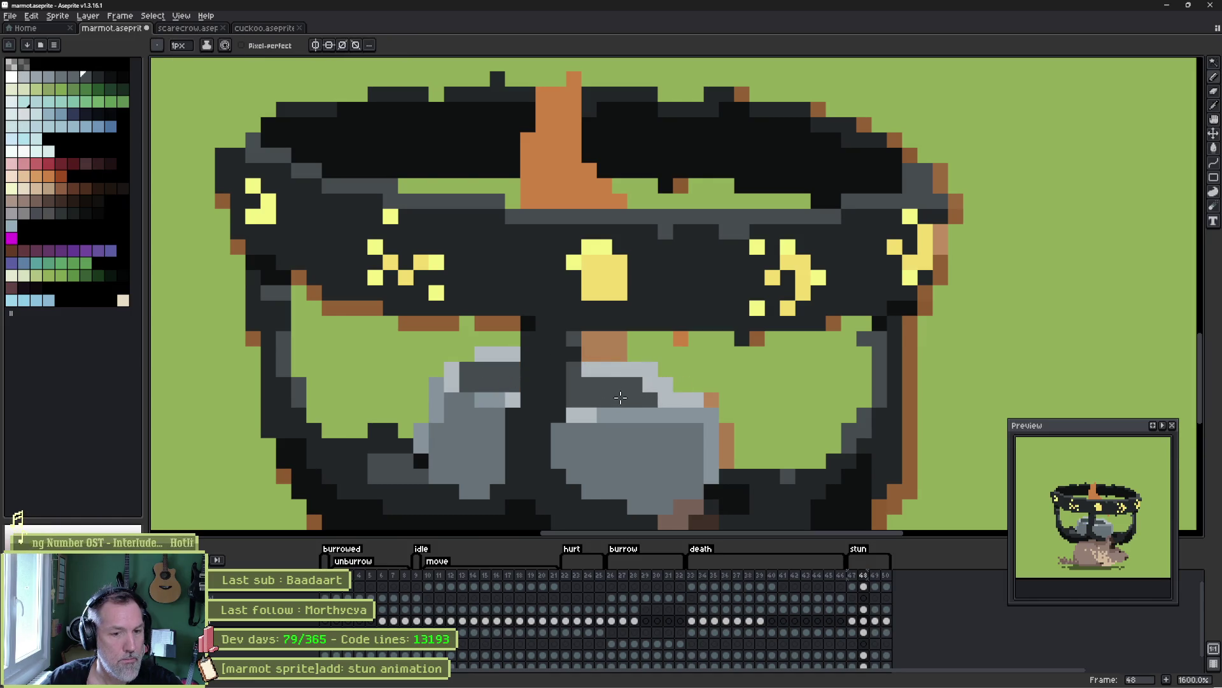
# - On frame 48, paint orange over the grey nose pixels, then advance to frame 49
pyautogui.click(863, 586)
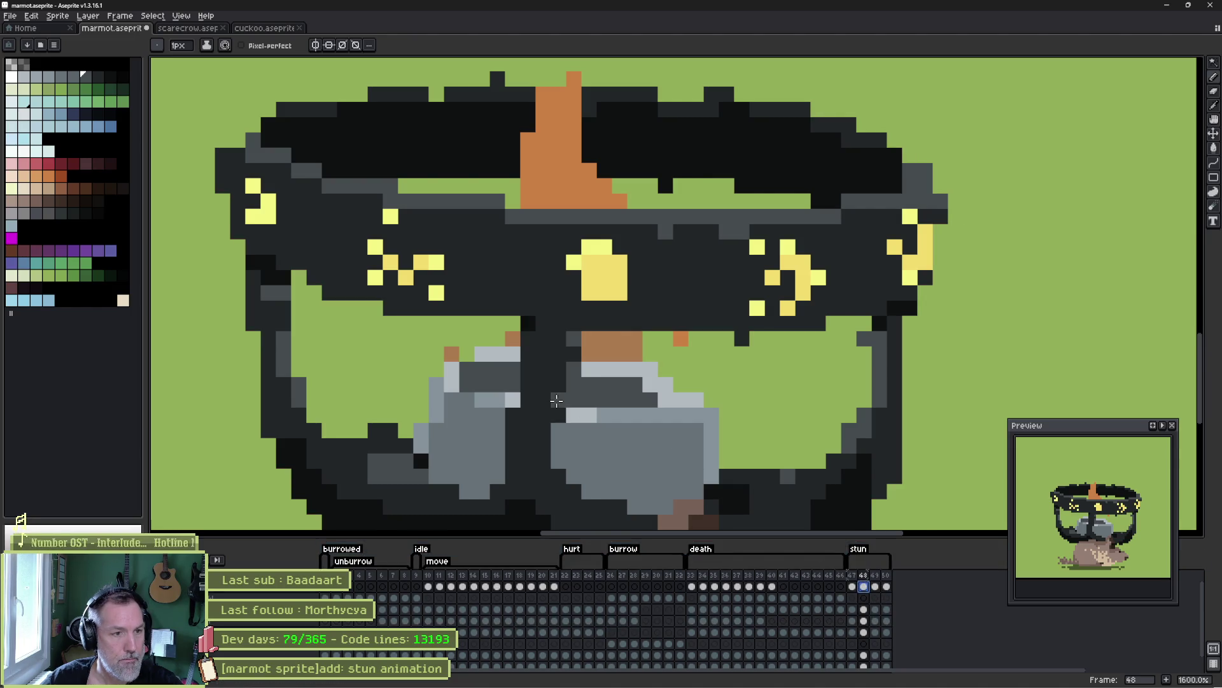
pyautogui.keyDown('alt'); pyautogui.click(551, 166); pyautogui.keyUp('alt')
pyautogui.click(469, 383)
pyautogui.moveTo(471, 378)
pyautogui.mouseDown()
pyautogui.moveTo(495, 365)
pyautogui.moveTo(498, 337)
pyautogui.moveTo(513, 369)
pyautogui.moveTo(598, 356)
pyautogui.moveTo(691, 398)
pyautogui.moveTo(586, 401)
pyautogui.moveTo(617, 369)
pyautogui.moveTo(490, 384)
pyautogui.moveTo(512, 382)
pyautogui.mouseUp()
pyautogui.press('.')
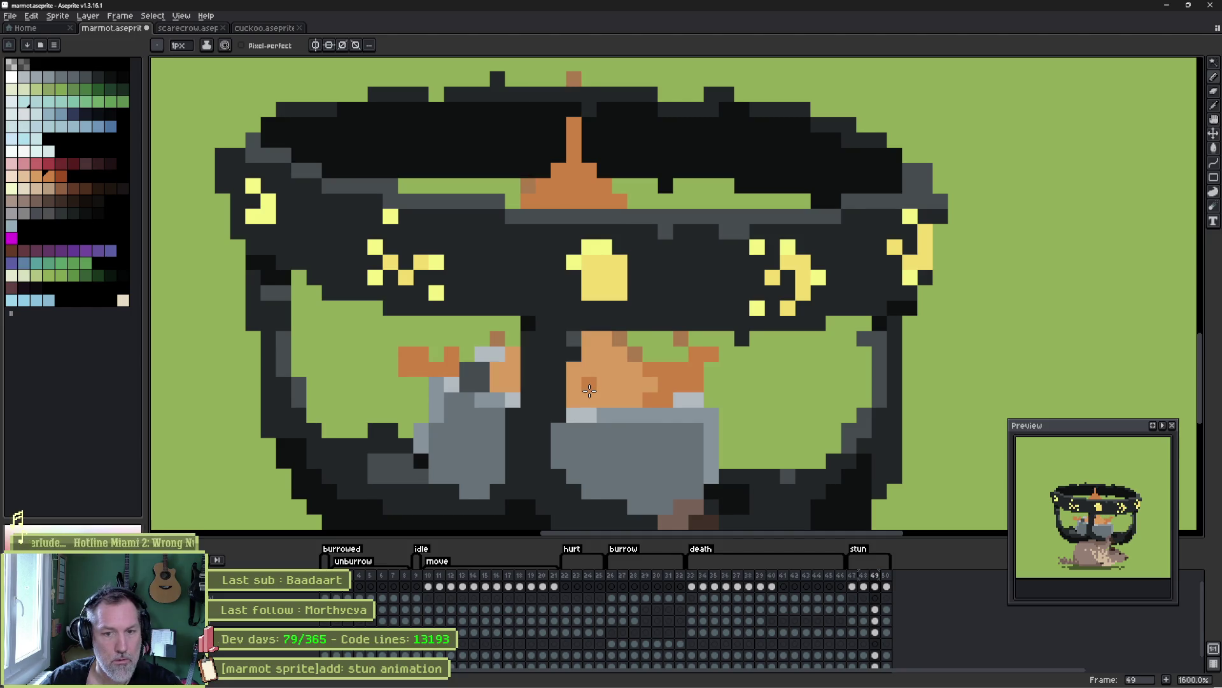
pyautogui.press(',')
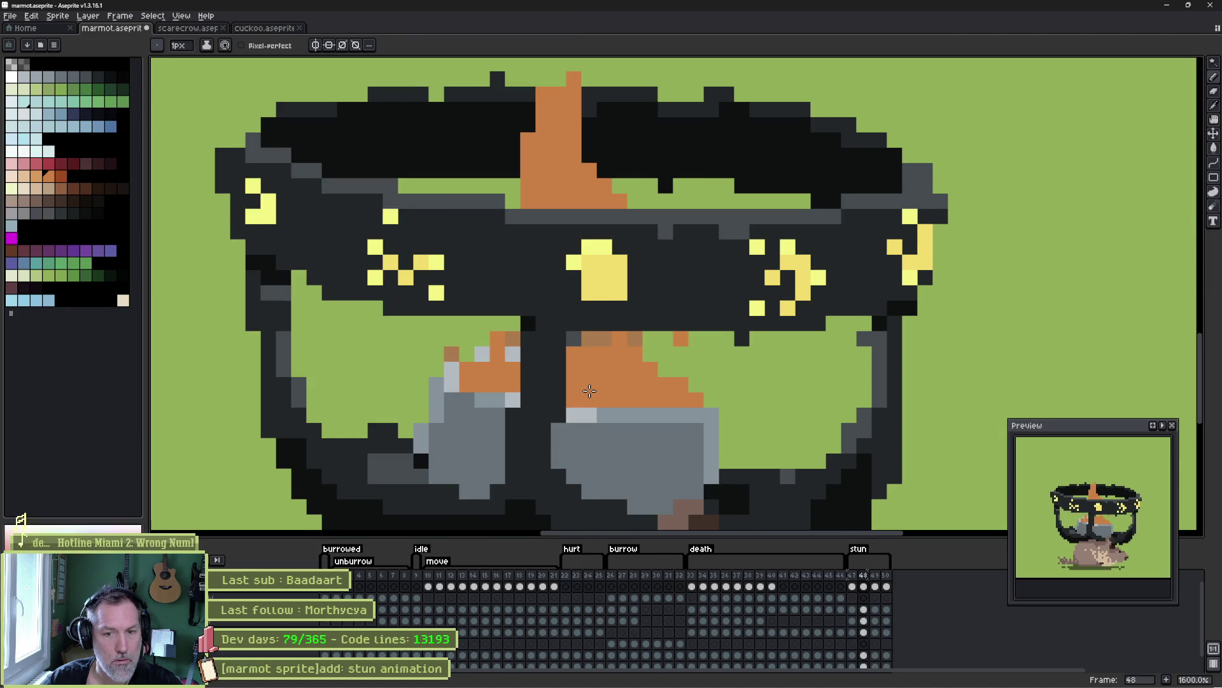
pyautogui.press('.')
pyautogui.scroll(-1, 589, 391)
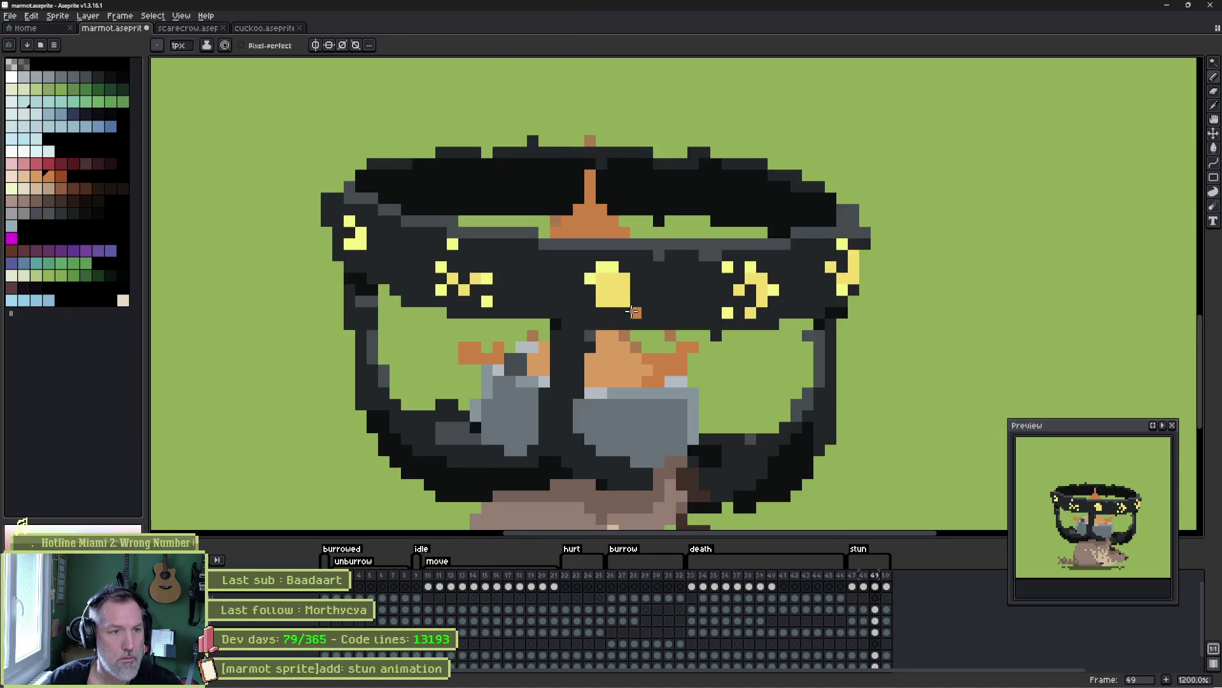
# - On frame 49, erase stray orange pixels and widen the orange flame pole
pyautogui.press('e')
pyautogui.moveTo(590, 314)
pyautogui.mouseDown()
pyautogui.moveTo(589, 292)
pyautogui.moveTo(563, 309)
pyautogui.moveTo(562, 259)
pyautogui.moveTo(581, 255)
pyautogui.moveTo(571, 284)
pyautogui.moveTo(582, 305)
pyautogui.moveTo(560, 299)
pyautogui.mouseUp()
pyautogui.press('b')
pyautogui.press('e')
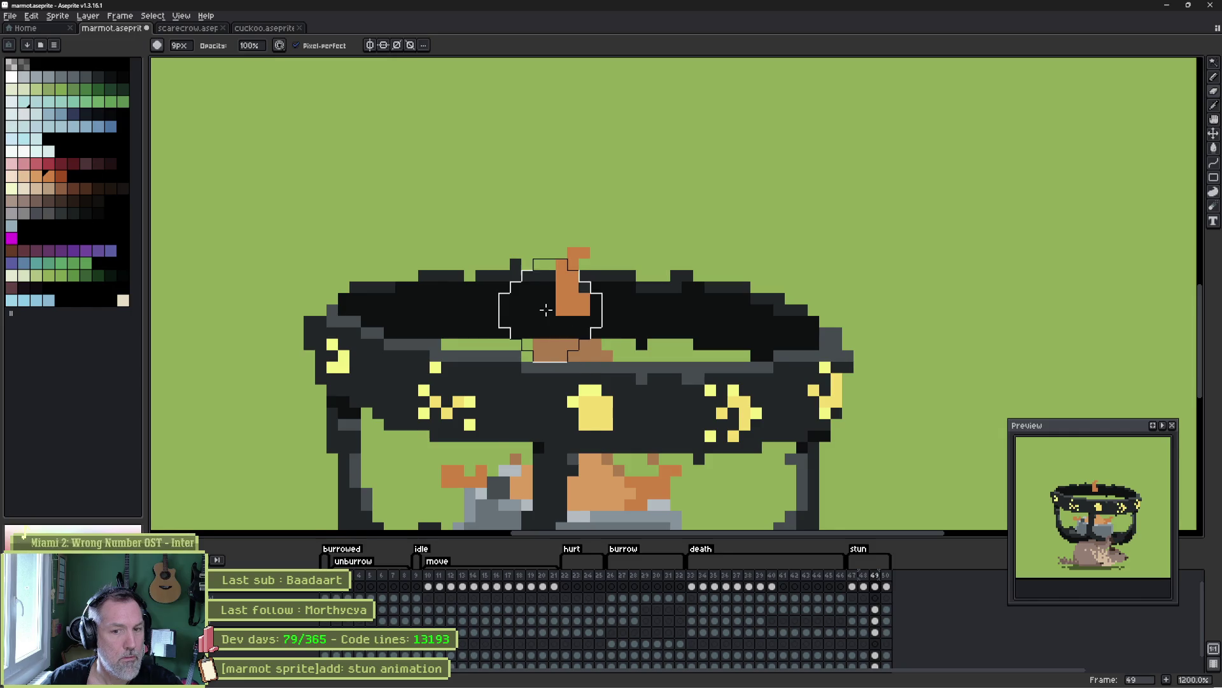
# - On frame 50, erase the wisp's lower part into a small tuft and compare with frame 49
pyautogui.press('.')
pyautogui.moveTo(612, 259); pyautogui.dragTo(601, 314)
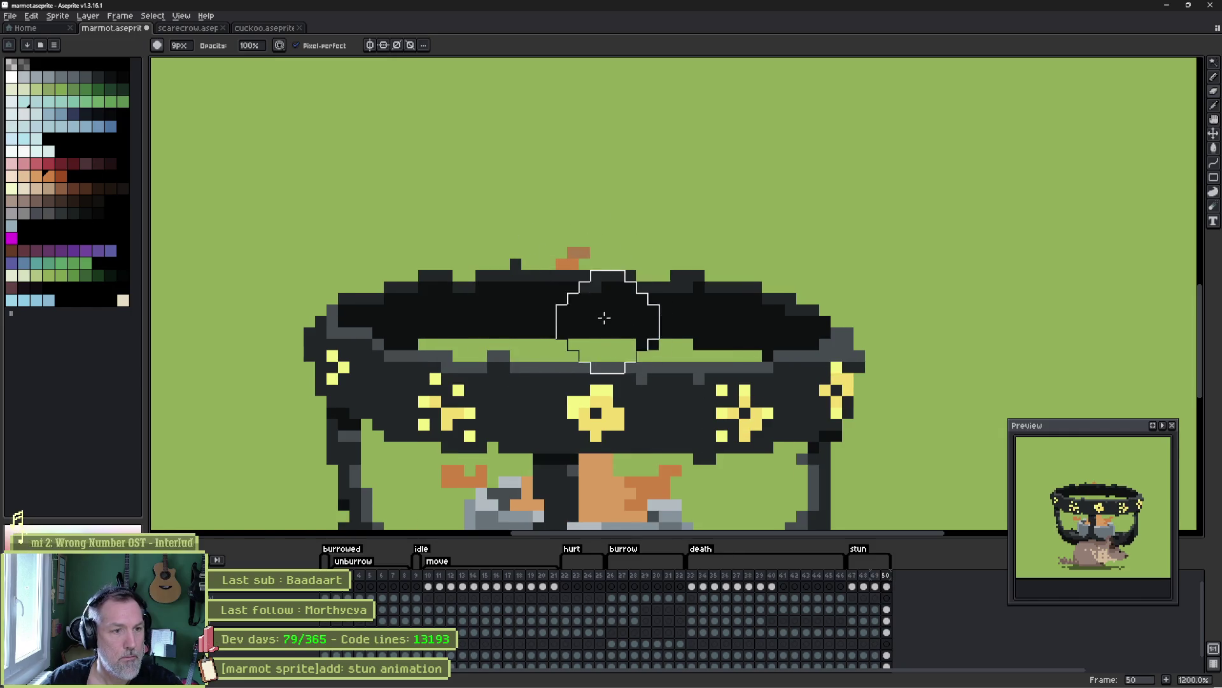
pyautogui.moveTo(644, 434); pyautogui.dragTo(612, 322)
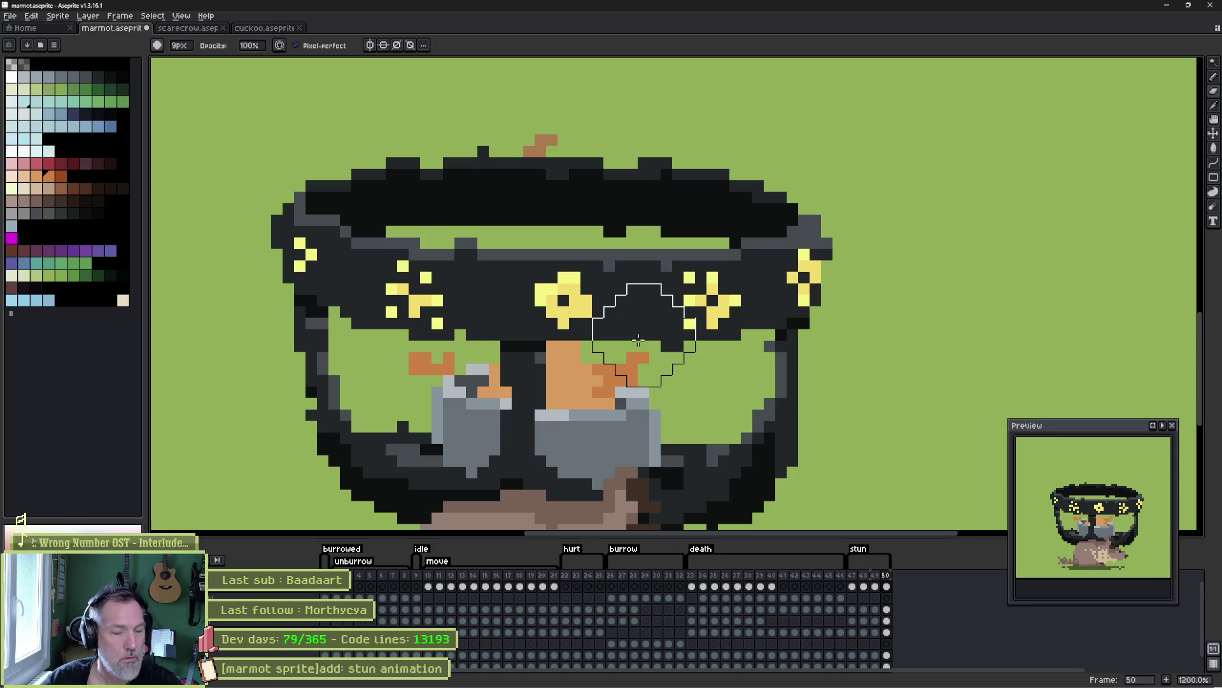
pyautogui.press(',')
pyautogui.press('.')
pyautogui.press(',')
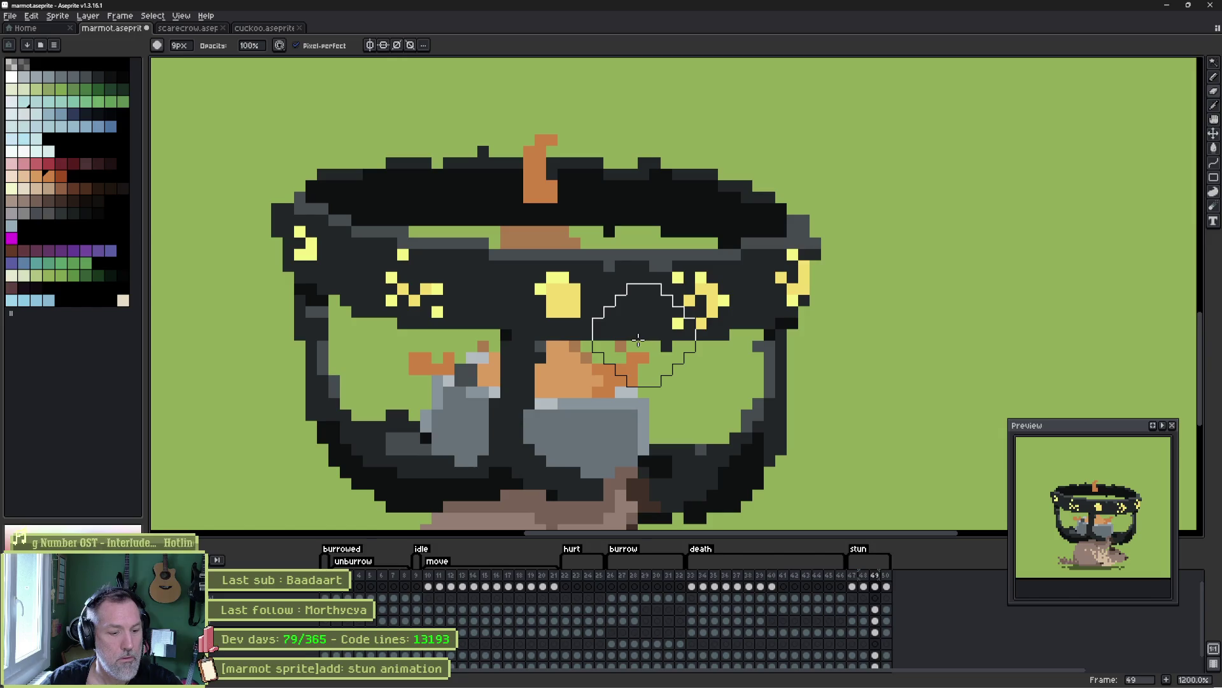
pyautogui.press('Return')
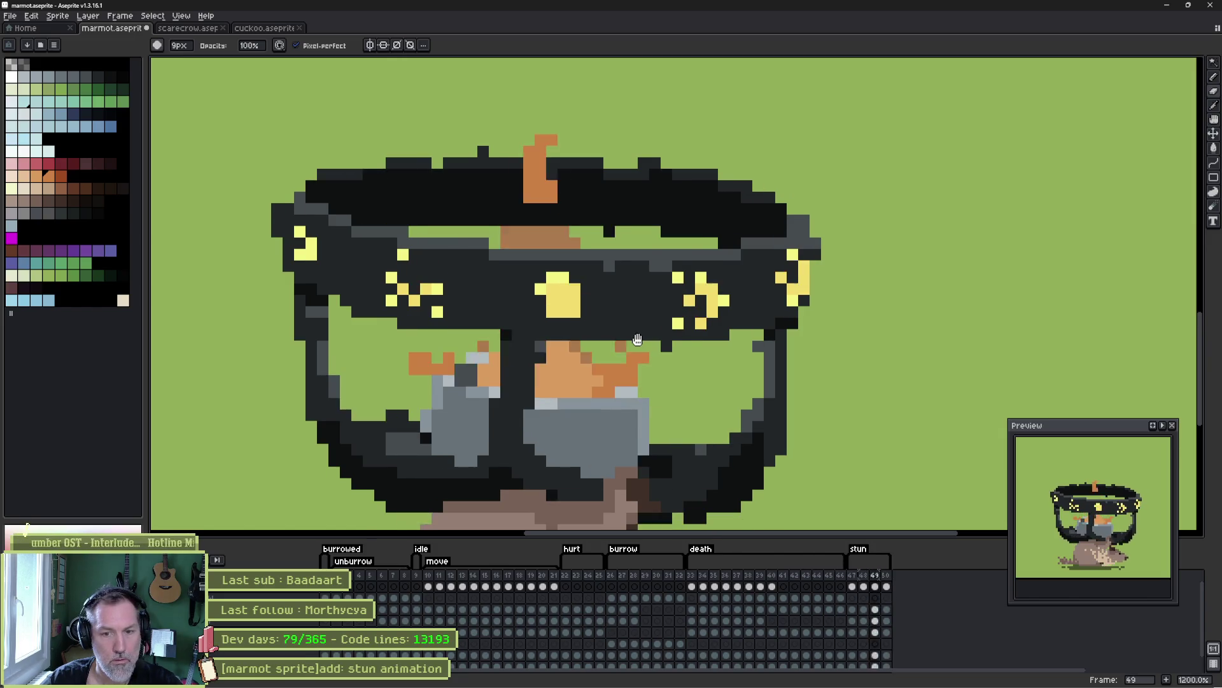
pyautogui.press('Return')
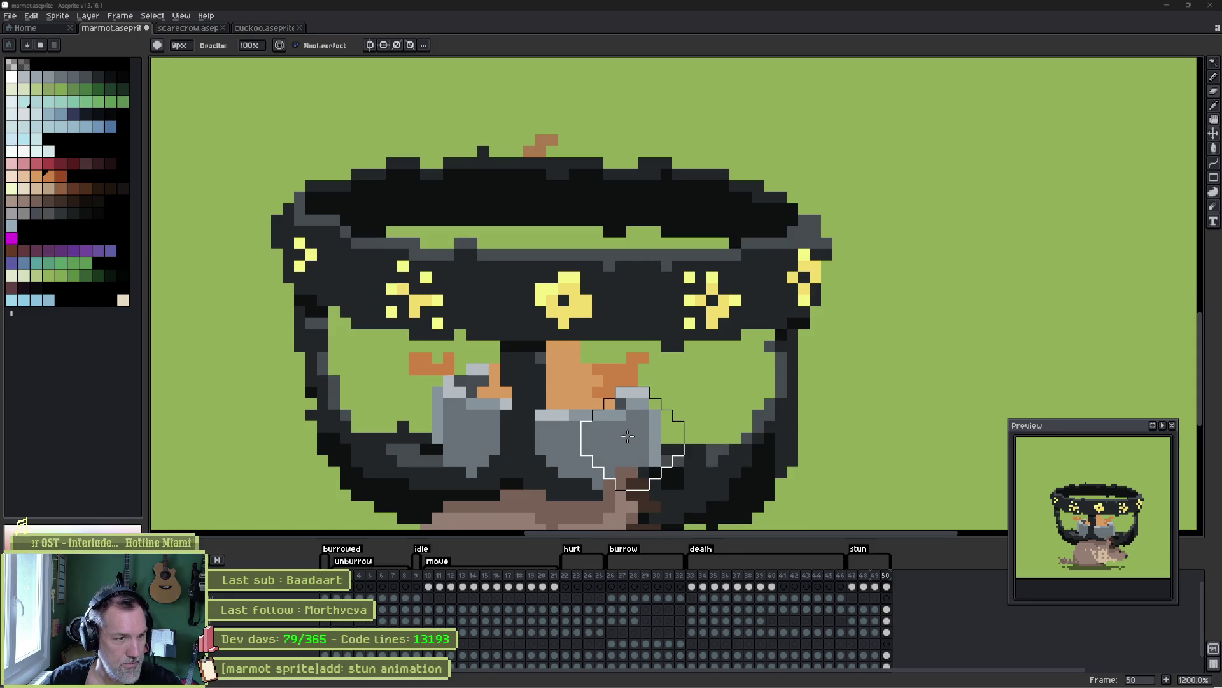
pyautogui.hotkey('ctrl', 'z')
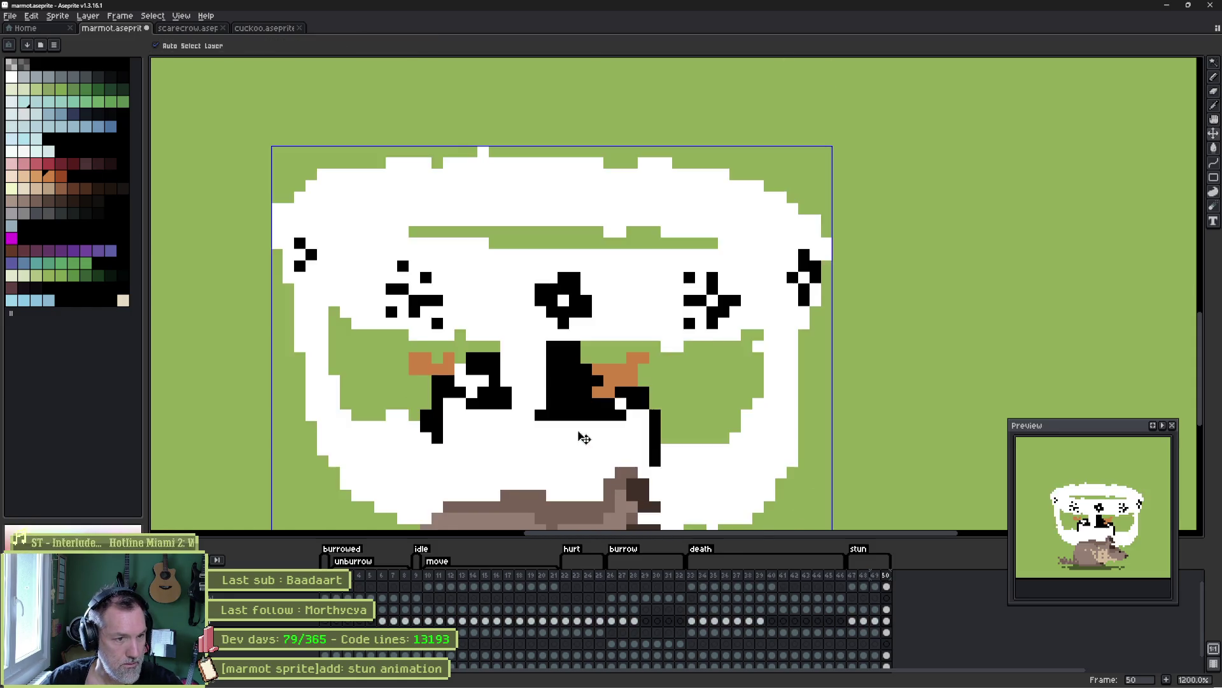
pyautogui.press('e')
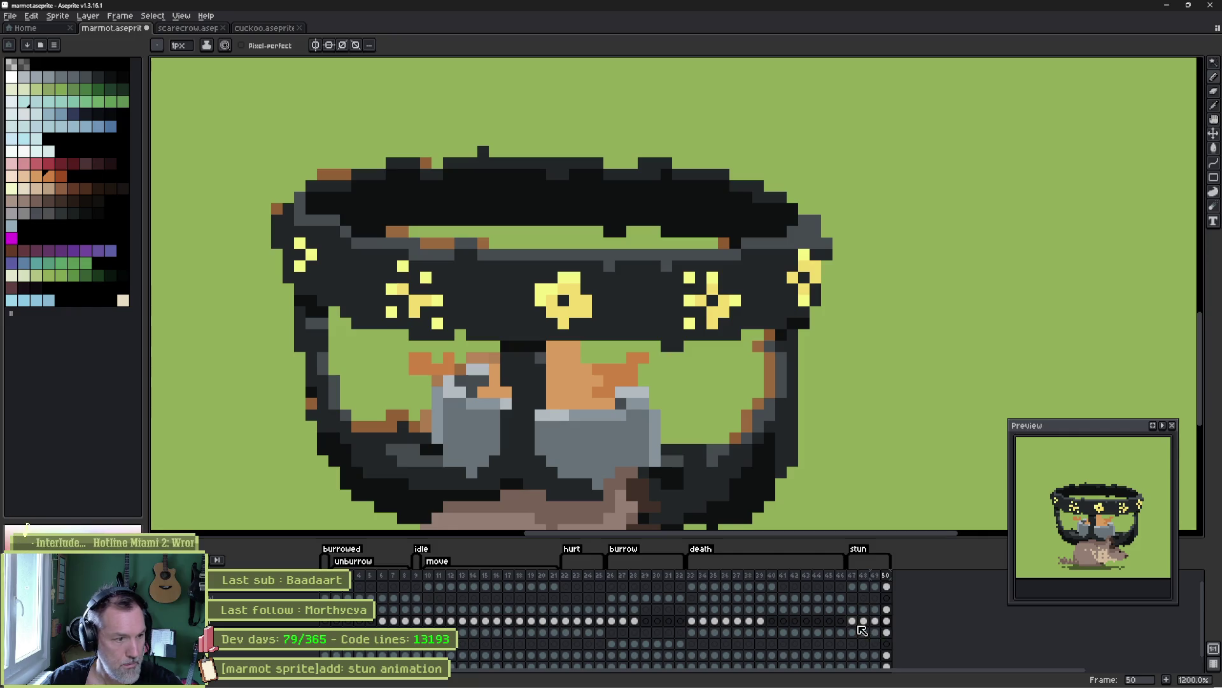
pyautogui.click(853, 622)
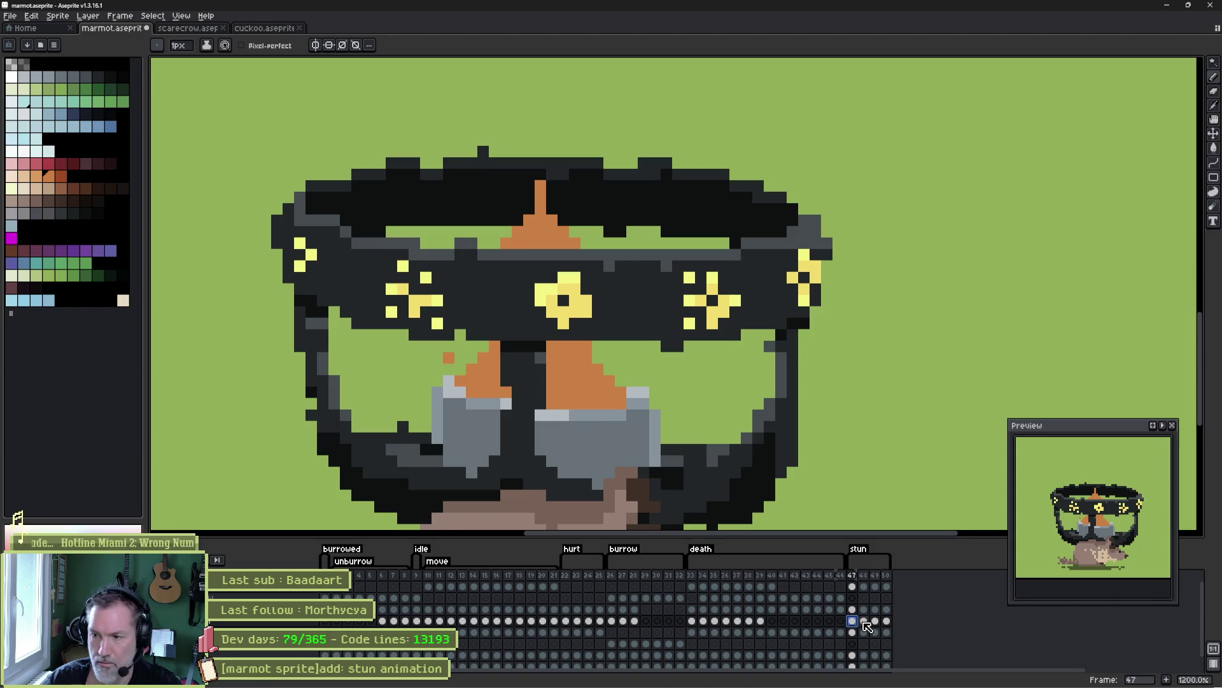
pyautogui.click(864, 622)
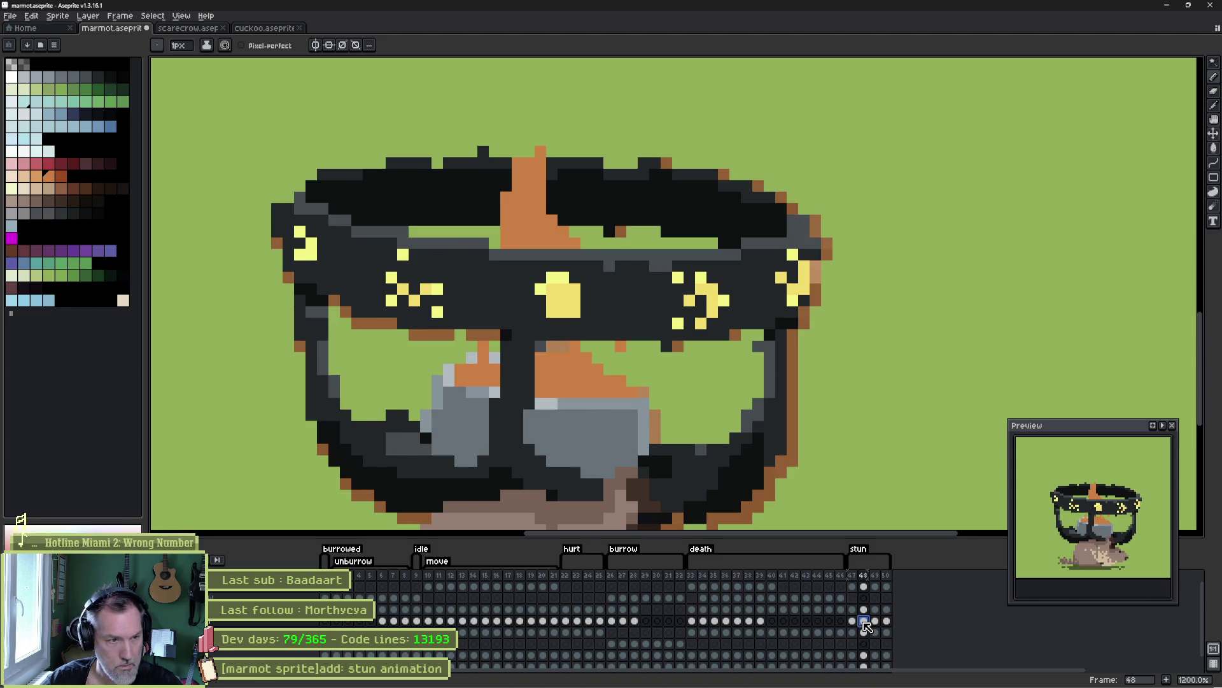
pyautogui.click(875, 621)
pyautogui.press('w')
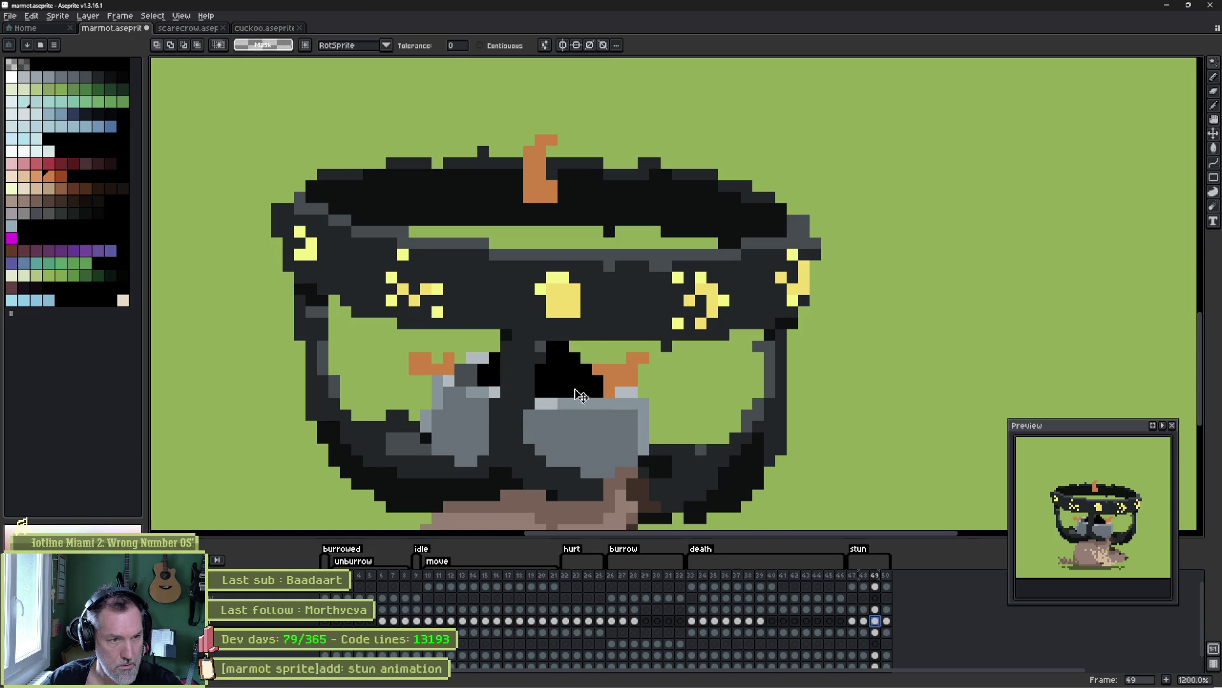
pyautogui.click(887, 622)
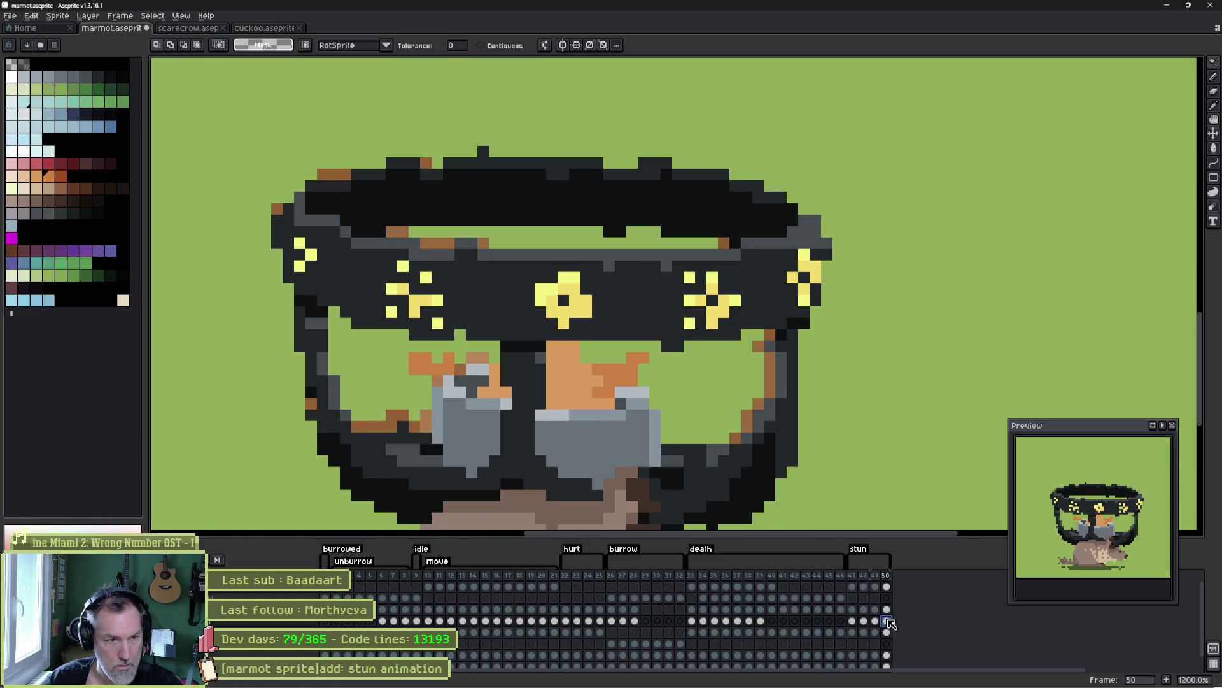
# - On frame 50, draw light-grey lens rims and fill the orange lens areas dark grey
pyautogui.click(595, 402)
pyautogui.press('b')
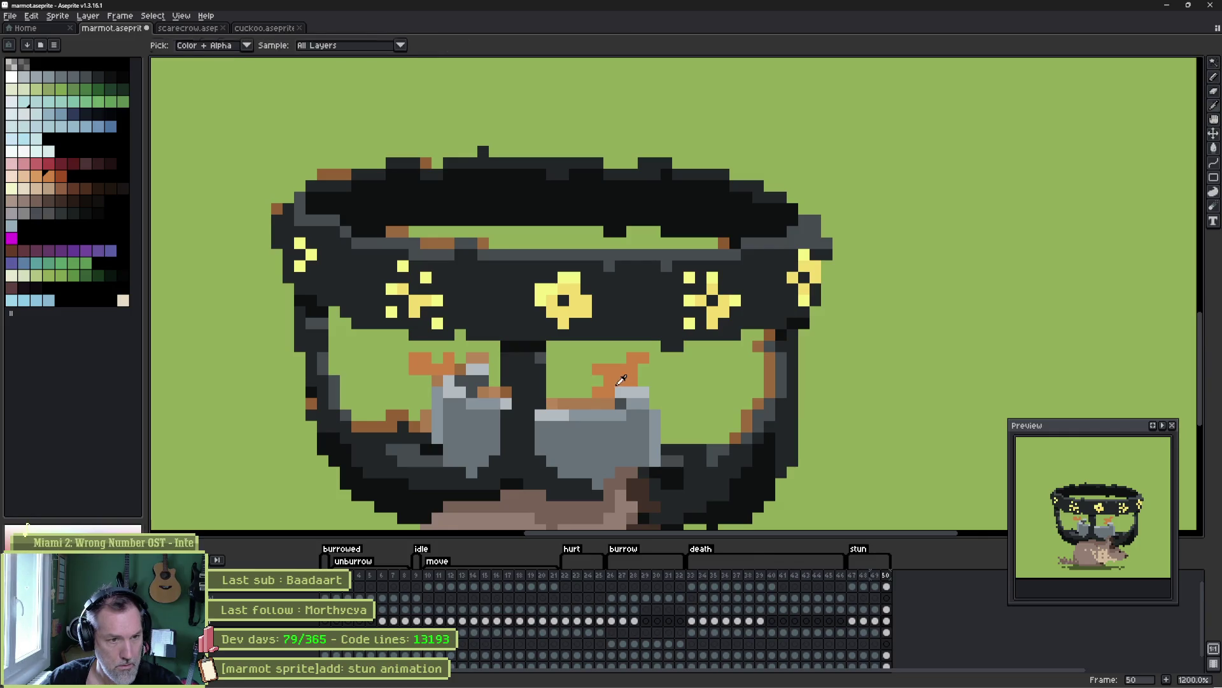
pyautogui.moveTo(599, 380); pyautogui.dragTo(551, 368)
pyautogui.press('g')
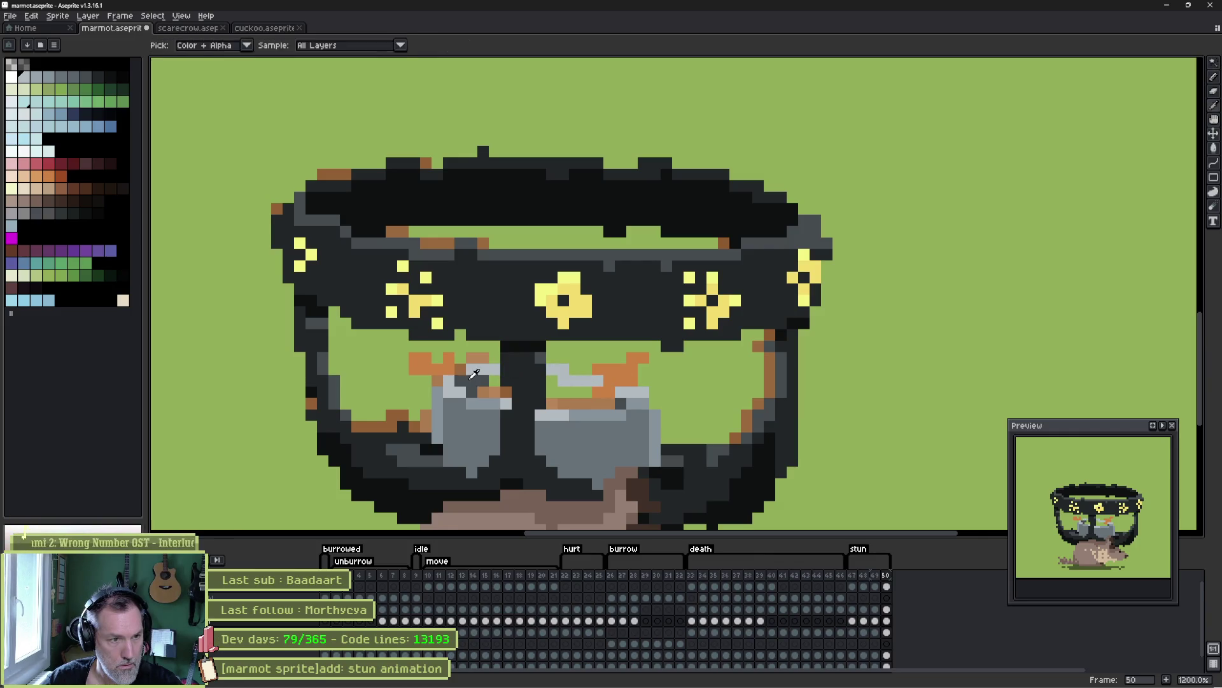
pyautogui.click(503, 391)
pyautogui.click(581, 401)
pyautogui.press('b')
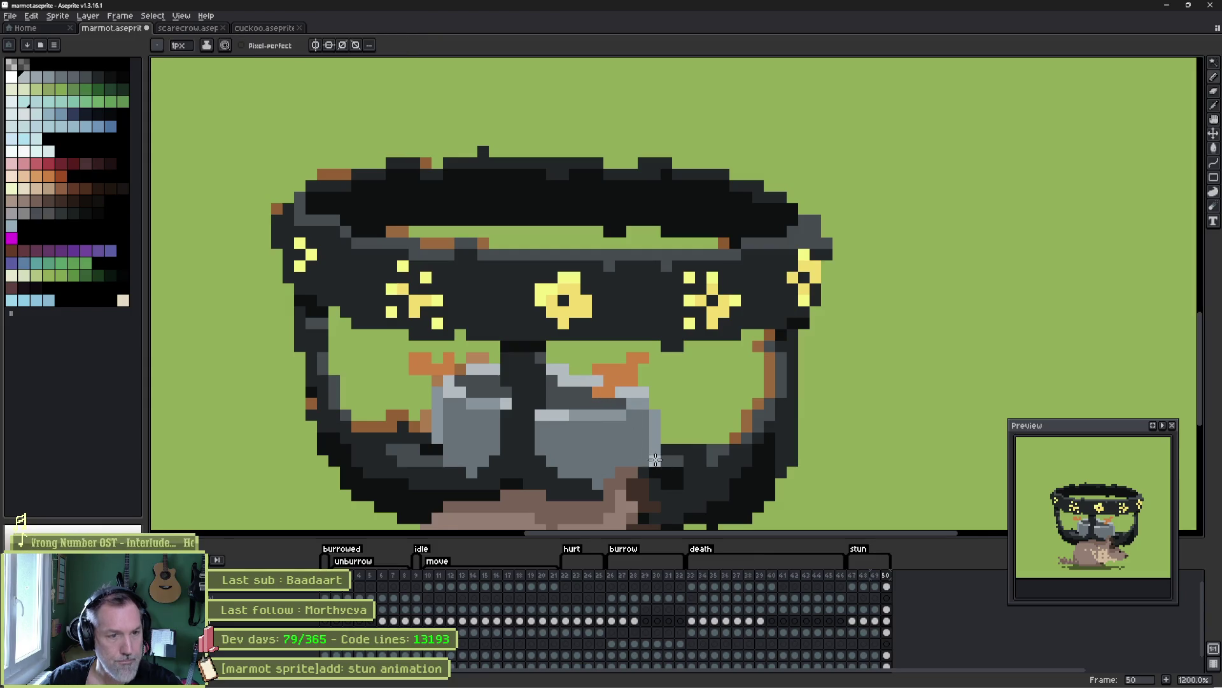
# - On frame 49, draw a light-grey line across the right lens and fill brown patches dark grey
pyautogui.press(',')
pyautogui.keyDown('alt'); pyautogui.click(484, 358); pyautogui.keyUp('alt')
pyautogui.moveTo(543, 368); pyautogui.dragTo(603, 380)
pyautogui.keyDown('alt'); pyautogui.click(471, 376); pyautogui.keyUp('alt')
pyautogui.press('g')
pyautogui.click(487, 374)
pyautogui.click(560, 386)
pyautogui.press('b')
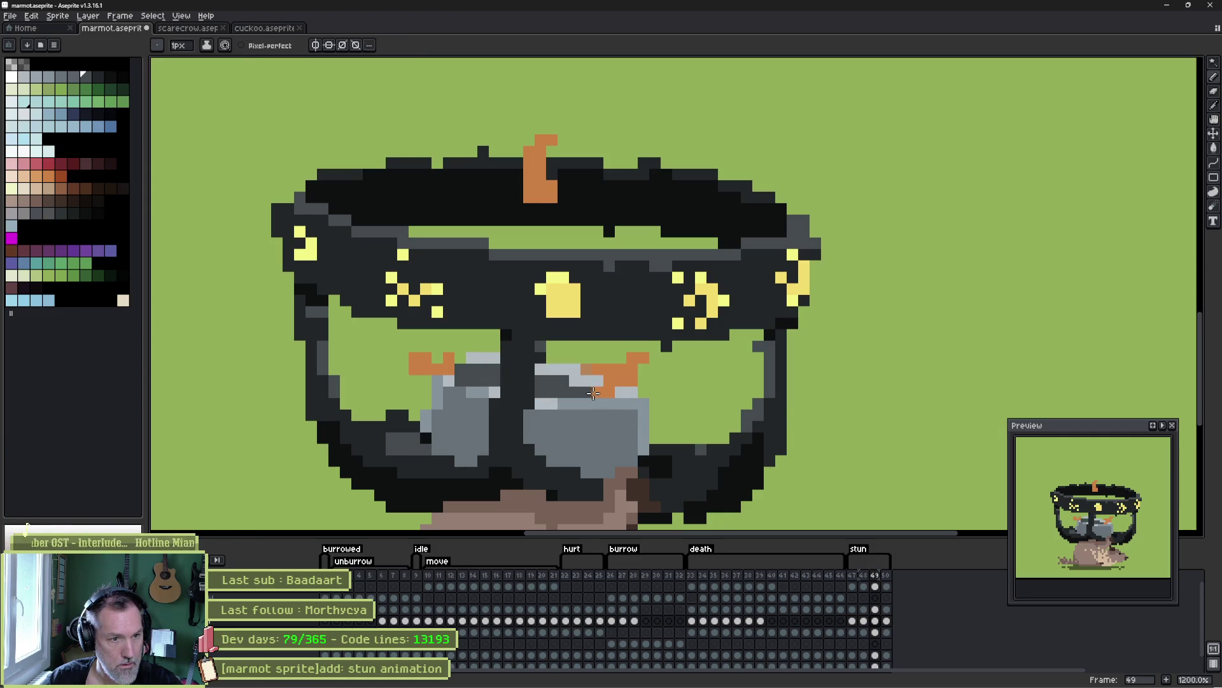
# - Play the stun frames from frame 47 to check the motion
pyautogui.click(865, 621)
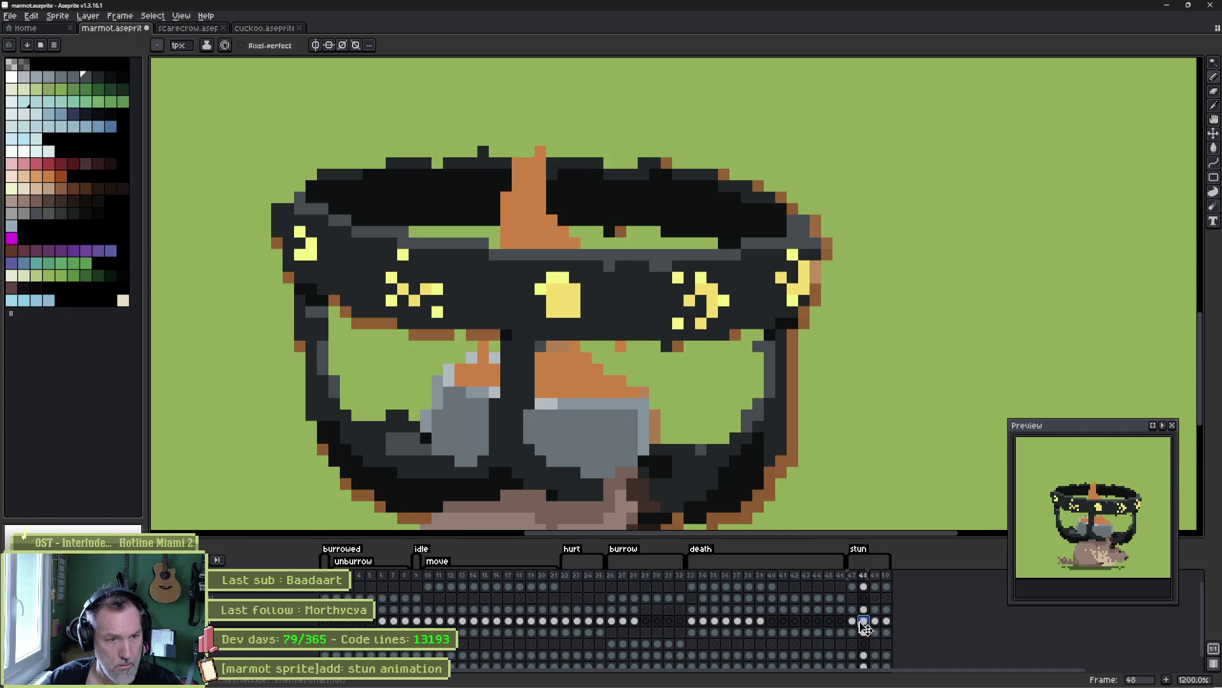
pyautogui.press('Left')
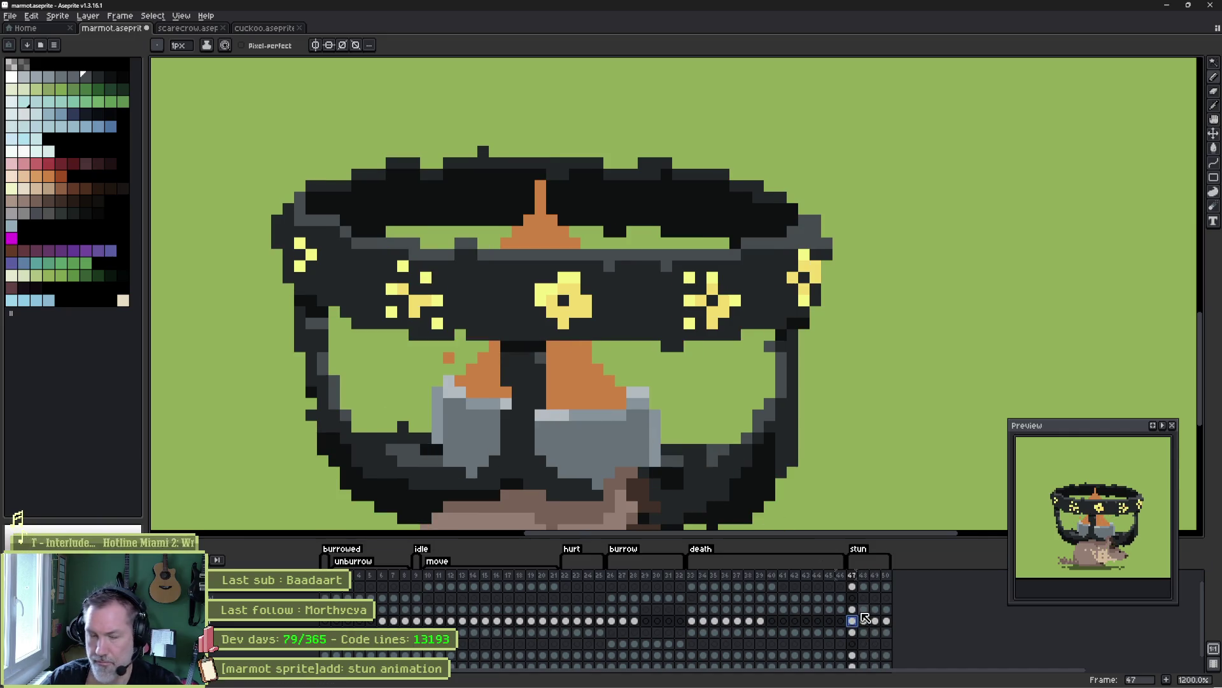
pyautogui.press('Return')
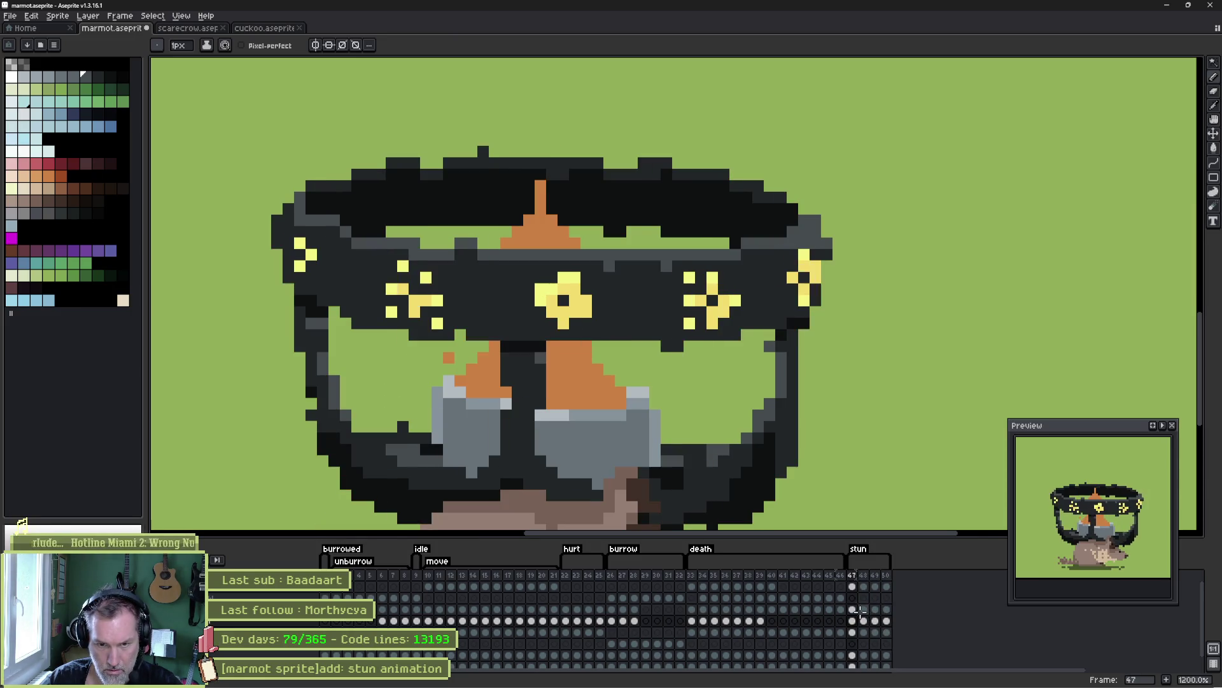
pyautogui.press('ctrl')
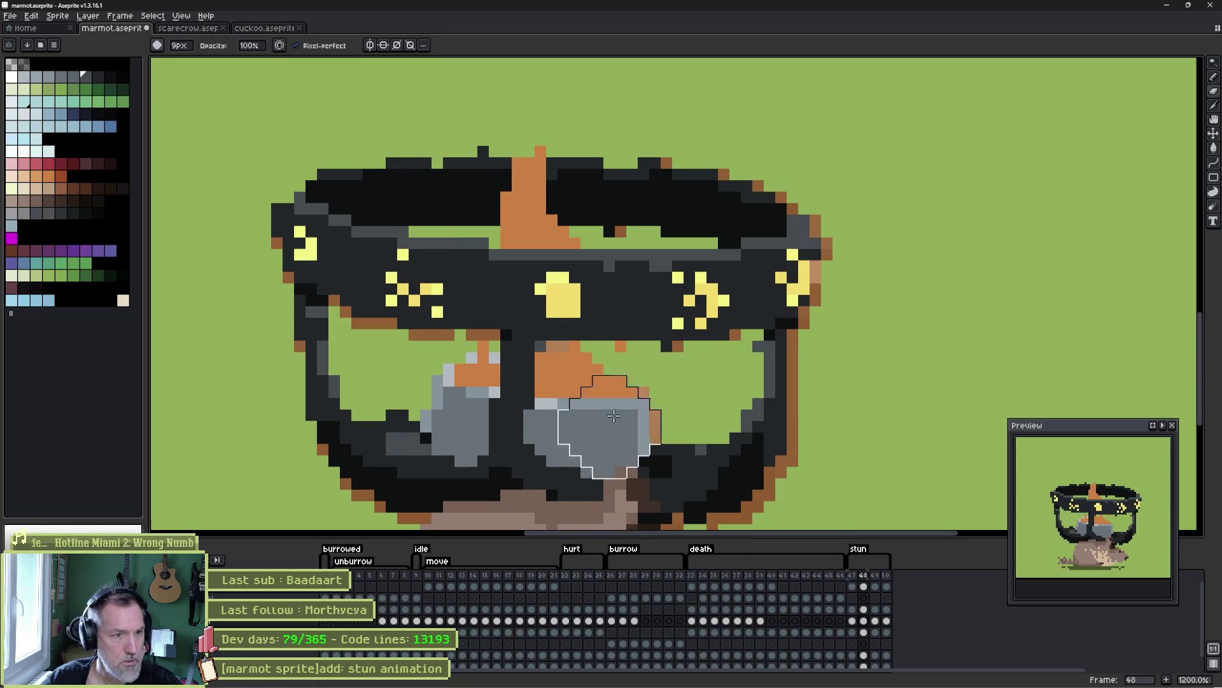
# - Draw a short row of tan pixels, undo and redo it, then go to frame 48
pyautogui.moveTo(576, 346); pyautogui.dragTo(549, 347)
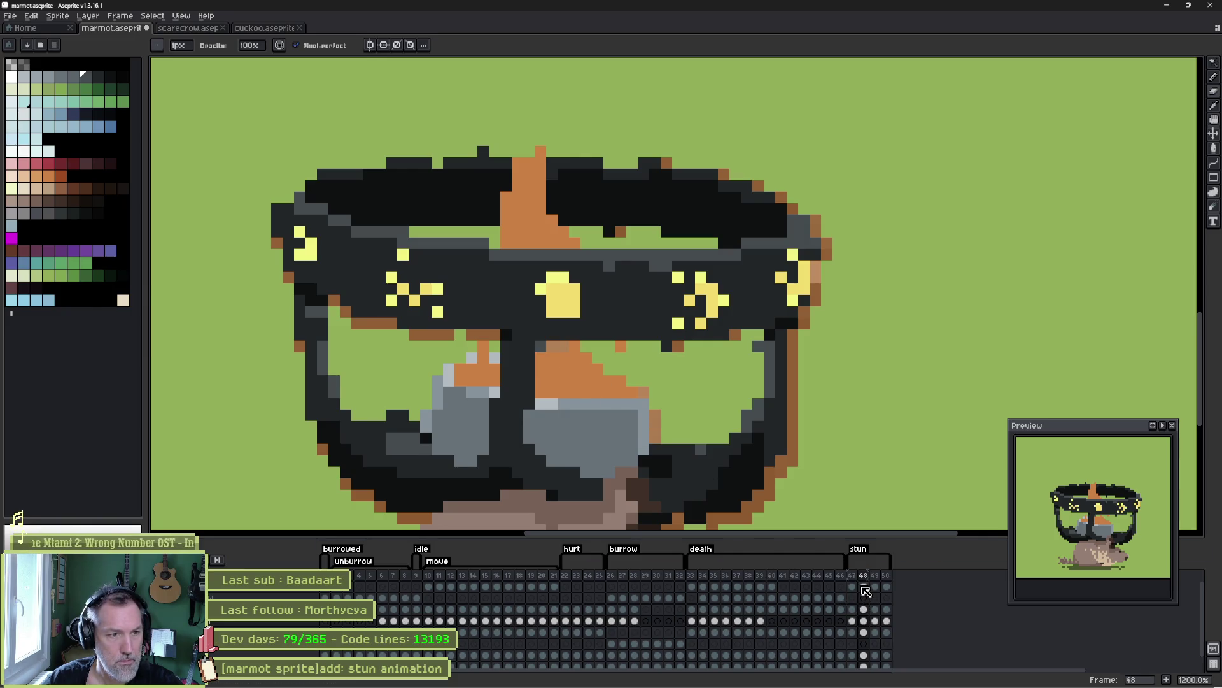
pyautogui.hotkey('ctrl', 'z')
pyautogui.hotkey('ctrl', 'z')
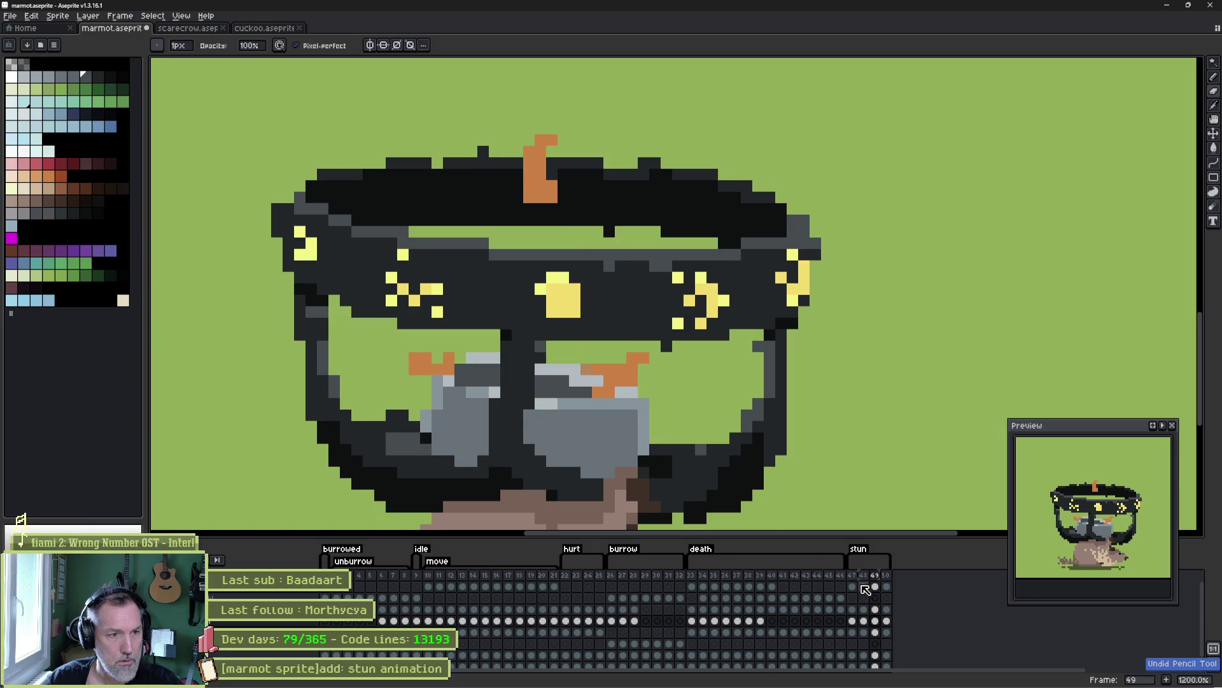
pyautogui.hotkey('ctrl', 'y')
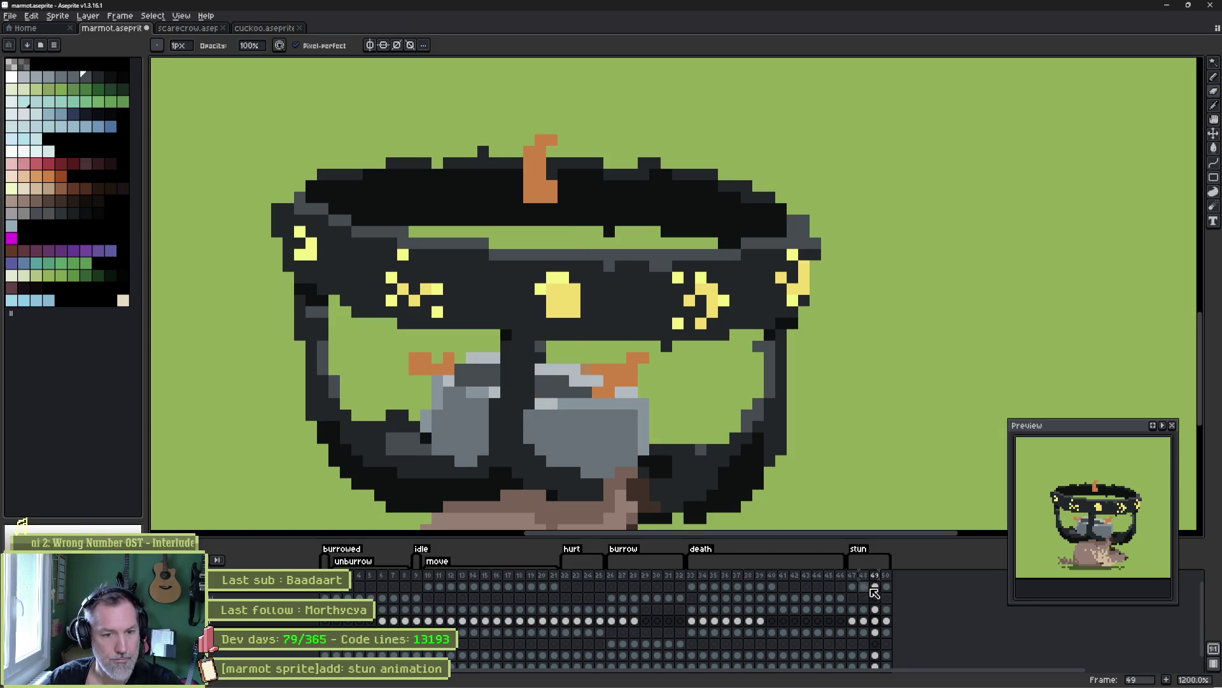
pyautogui.click(875, 586)
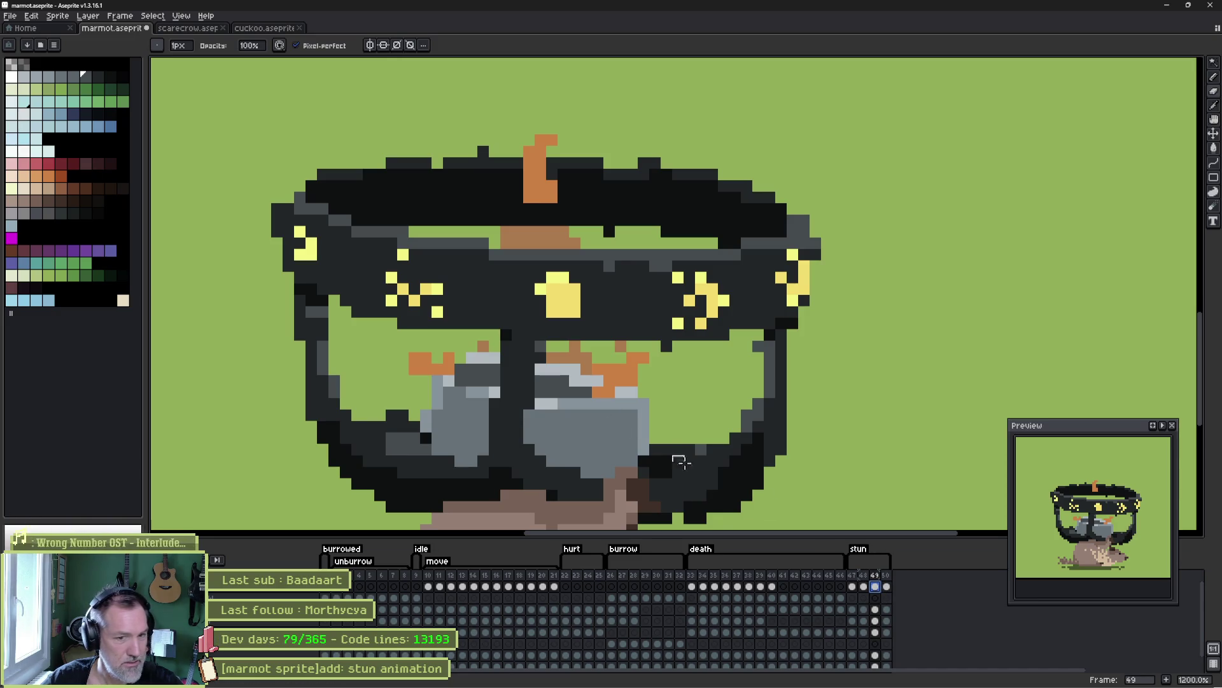
pyautogui.click(854, 587)
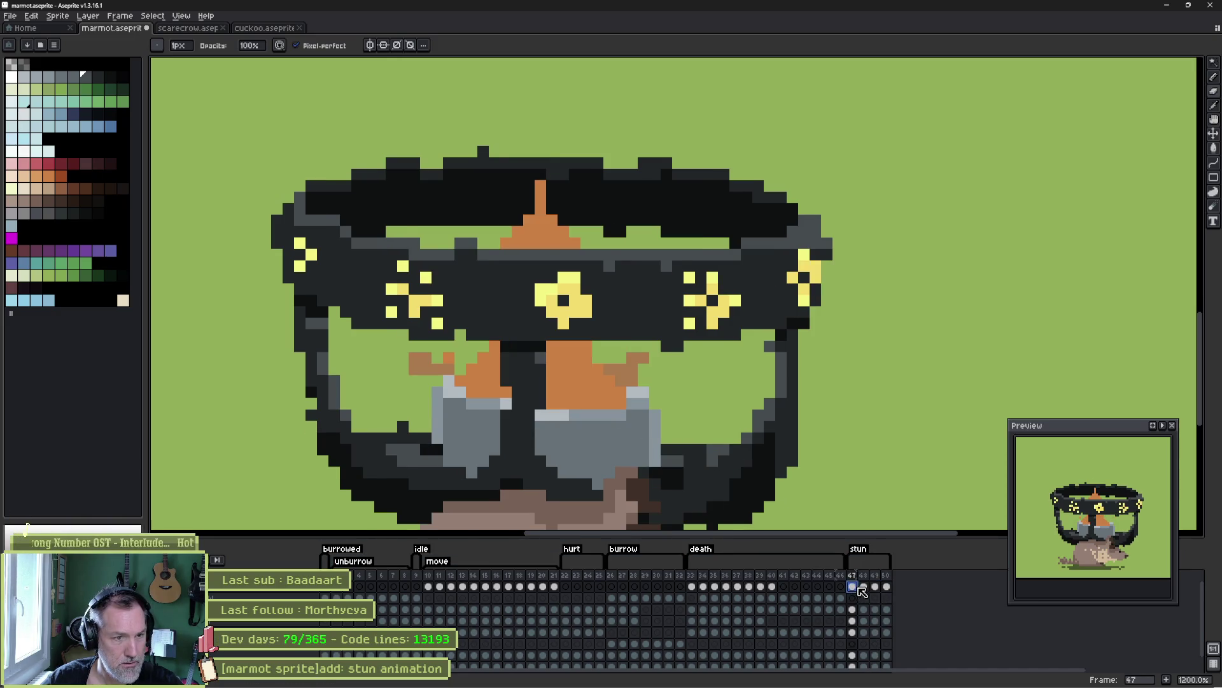
pyautogui.click(863, 587)
# - Repaint the orange patches behind both goggle lenses with grey and dark lens pixels
pyautogui.click(565, 369)
pyautogui.click(541, 368)
pyautogui.click(541, 381)
pyautogui.click(577, 381)
pyautogui.click(483, 357)
pyautogui.click(482, 369)
pyautogui.click(494, 381)
pyautogui.click(482, 347)
pyautogui.click(552, 366)
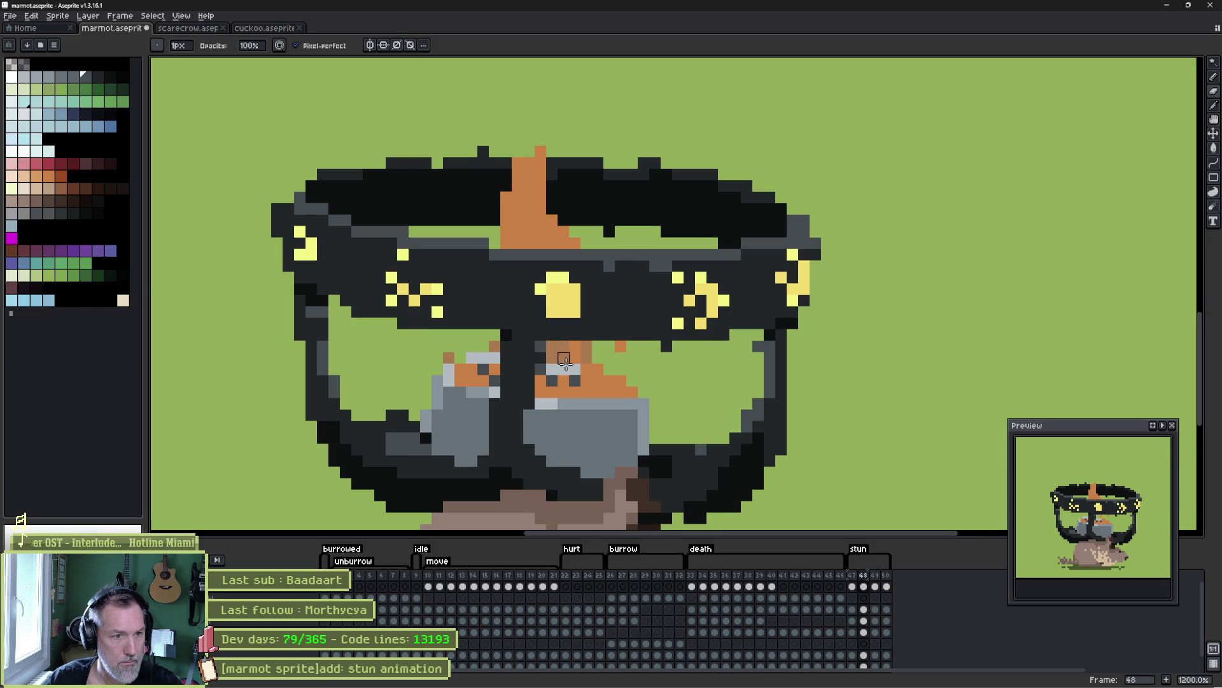
# - Extend the lens rows, clear a stray orange pixel, add tan and grey pixels, then compare frames
pyautogui.click(586, 381)
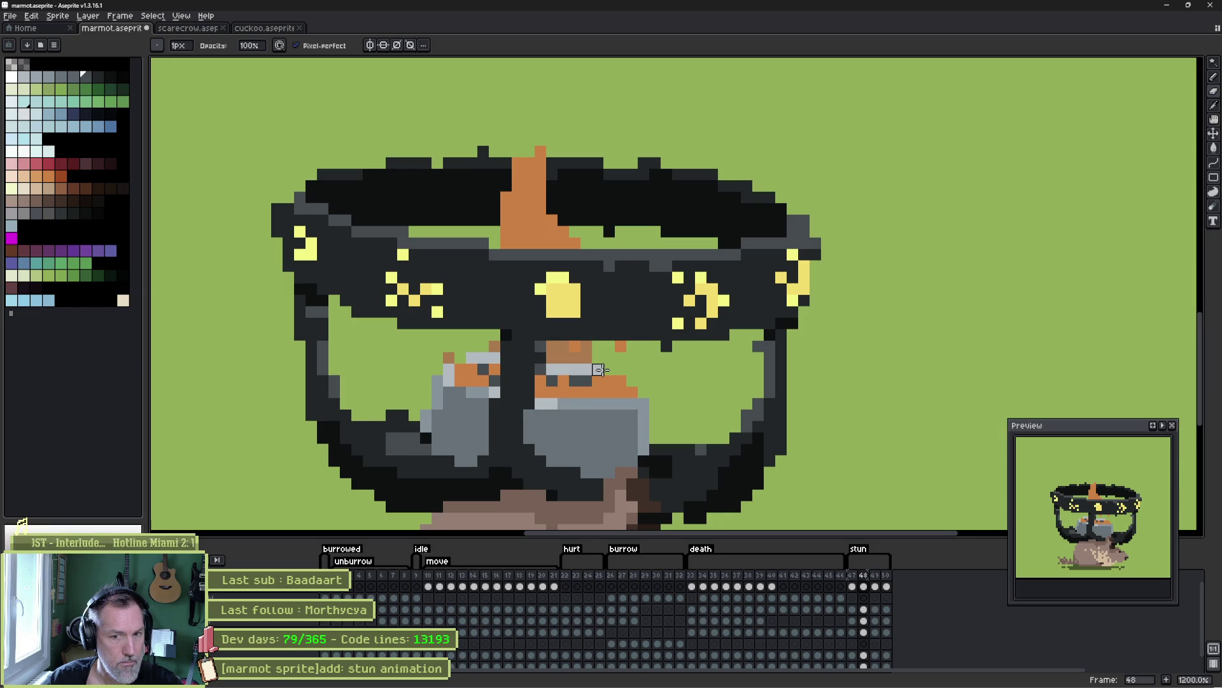
pyautogui.click(621, 346)
pyautogui.click(575, 345)
pyautogui.click(632, 390)
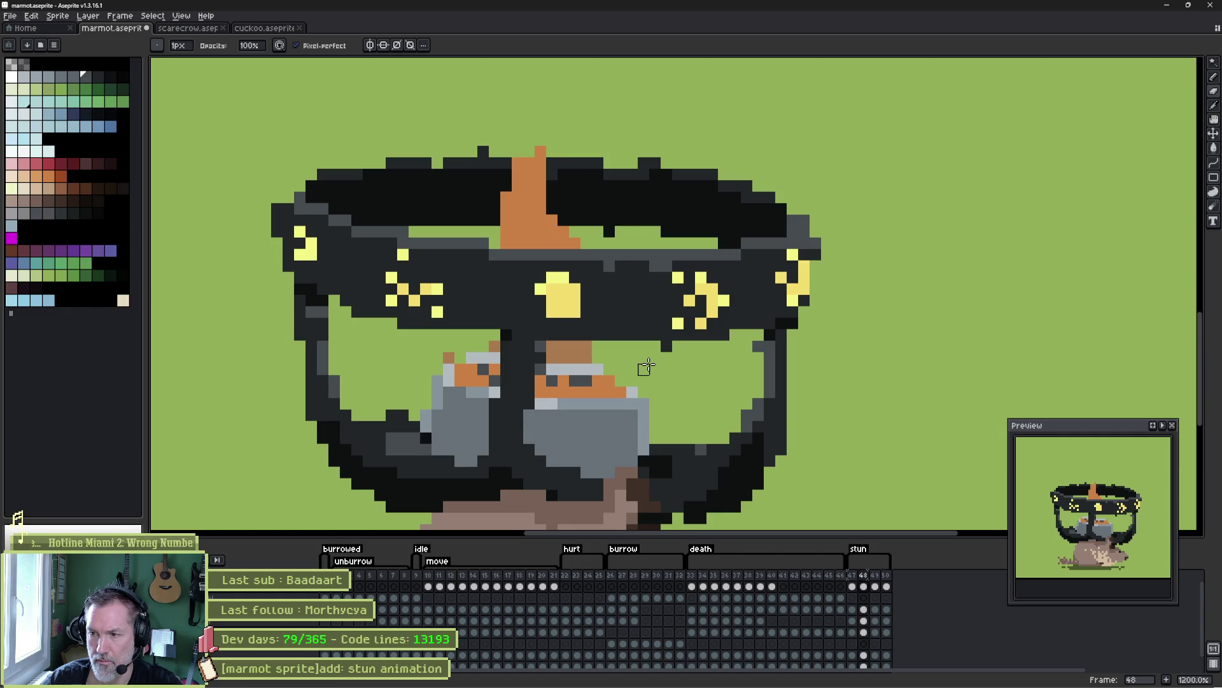
pyautogui.press('Right')
pyautogui.press('Left')
pyautogui.press('Right')
pyautogui.press('Right')
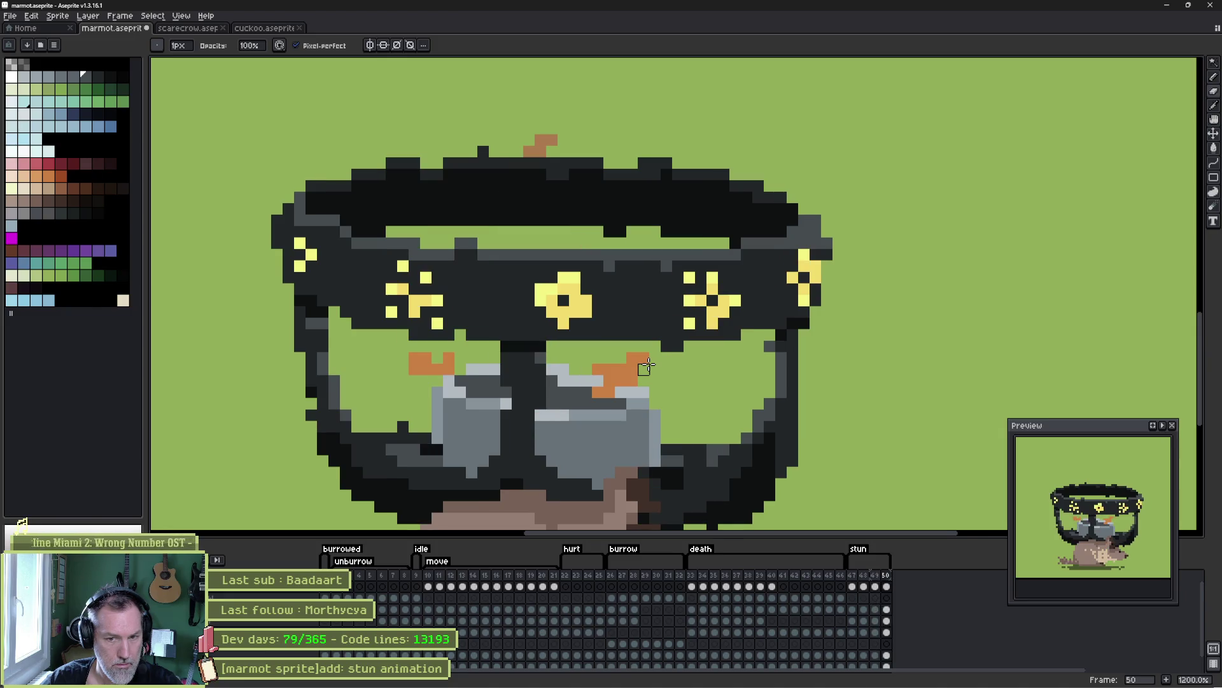
# - Grey out stray orange on the right goggle and paint an orange flame strip on frame 49
pyautogui.click(599, 392)
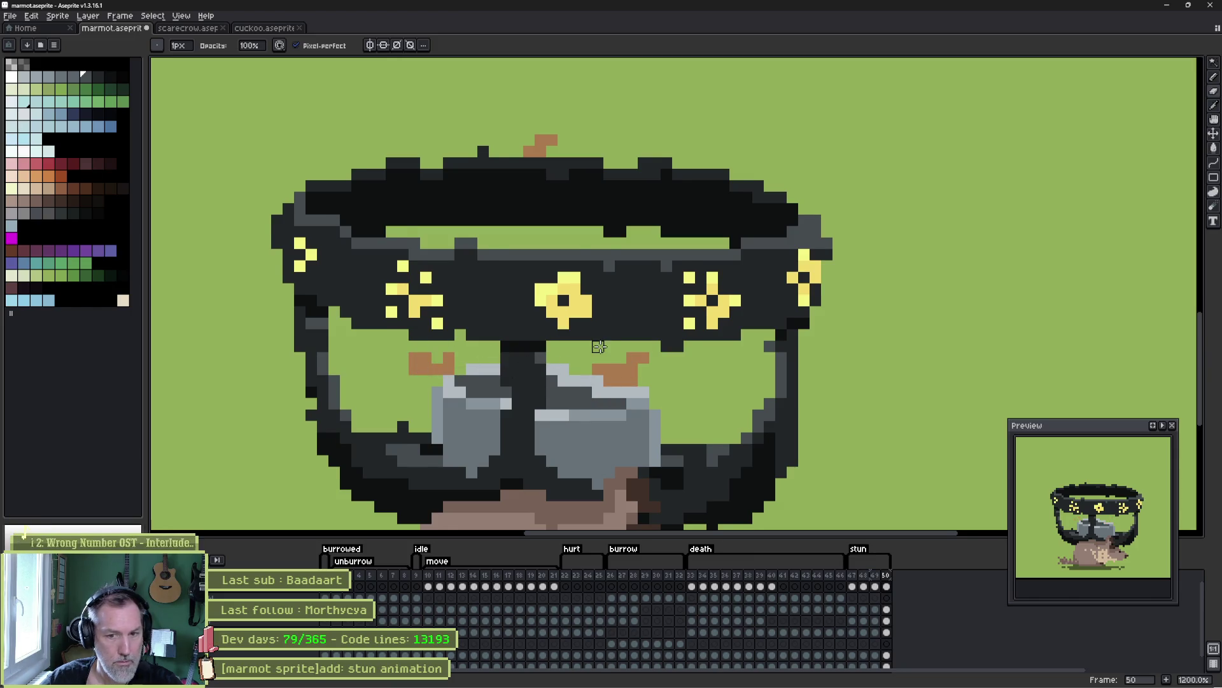
pyautogui.press('Return')
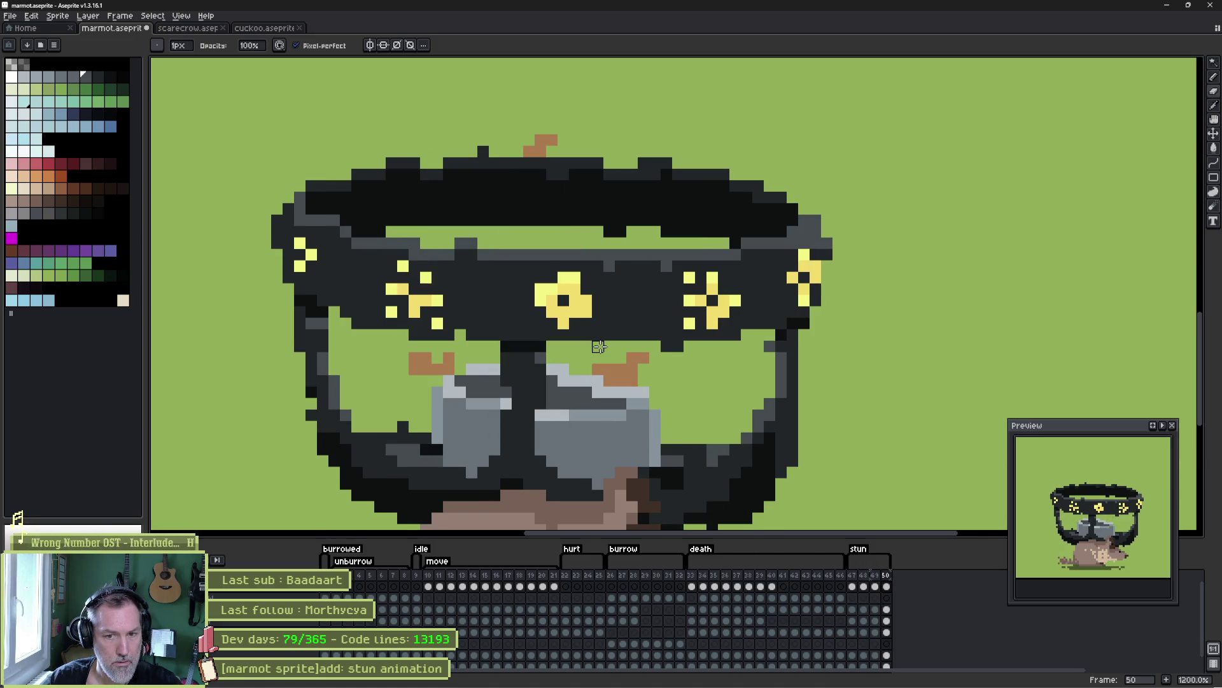
pyautogui.press('Left')
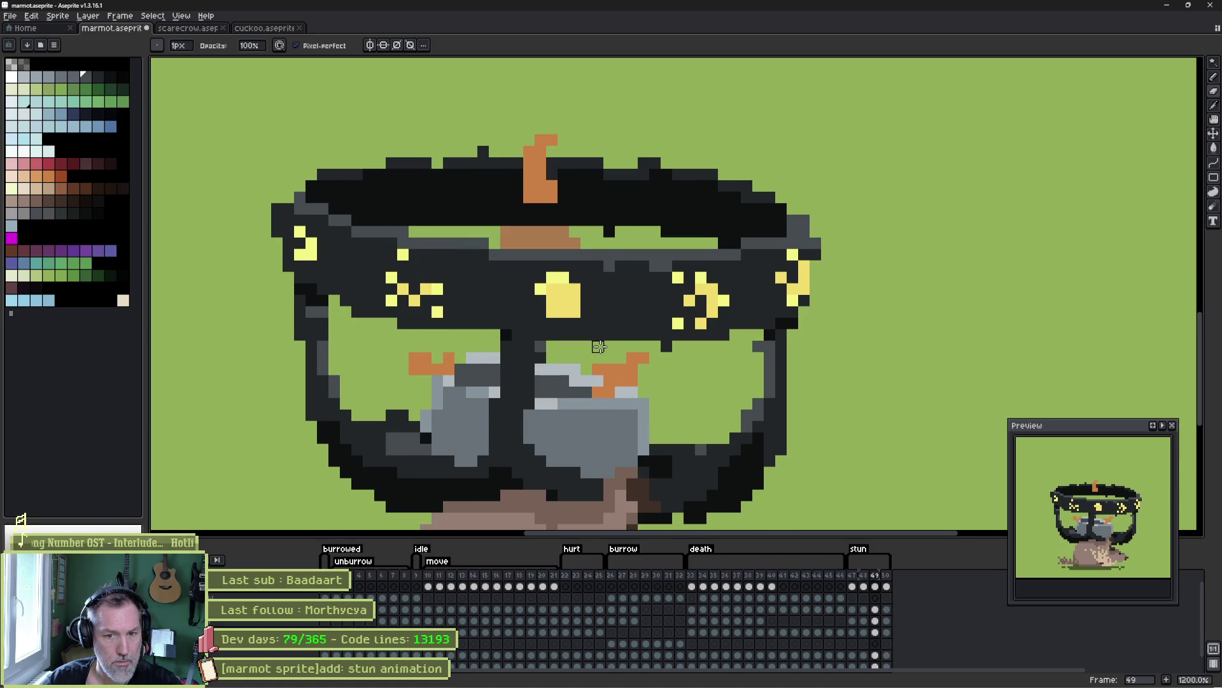
pyautogui.keyDown('alt'); pyautogui.click(583, 377); pyautogui.keyUp('alt')
pyautogui.moveTo(552, 381)
pyautogui.mouseDown()
pyautogui.moveTo(552, 391)
pyautogui.moveTo(555, 369)
pyautogui.moveTo(541, 364)
pyautogui.mouseUp()
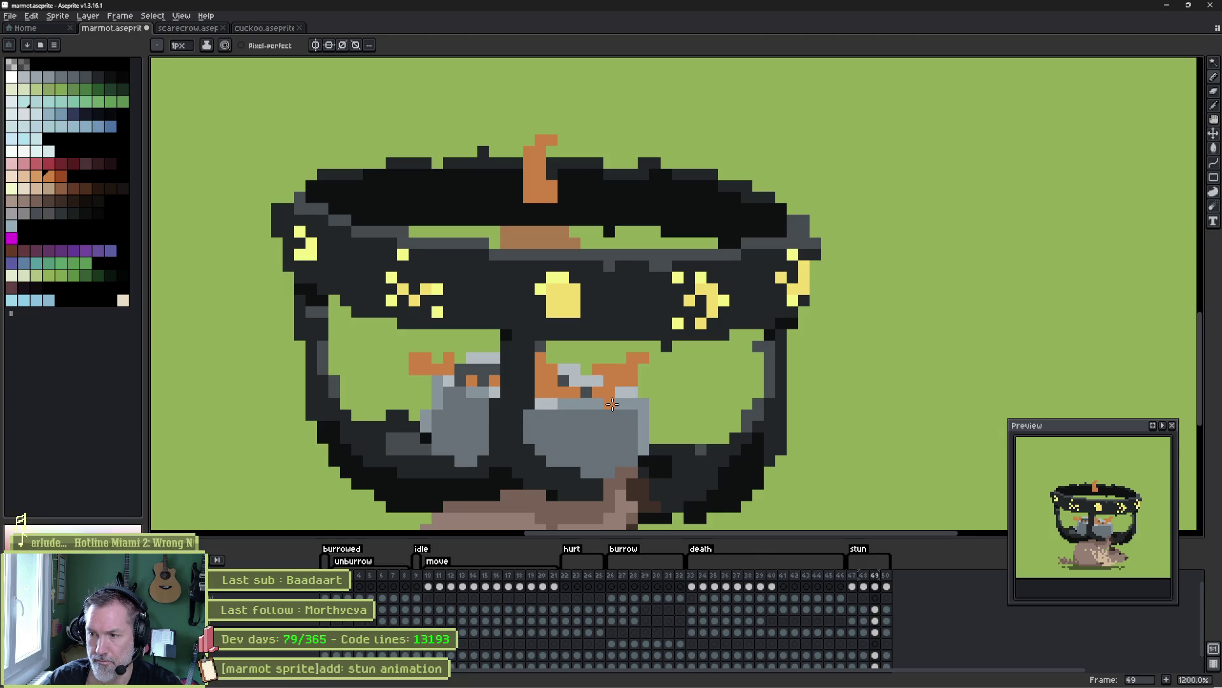
pyautogui.press('Return')
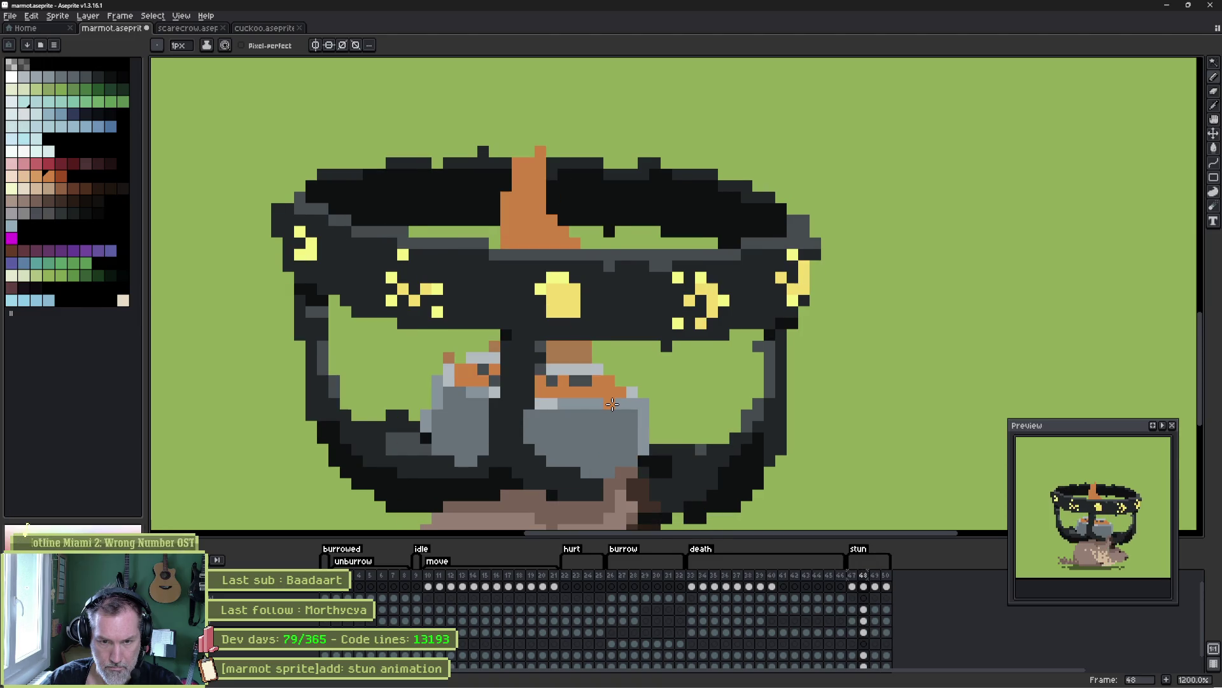
# - Paint the orange eye pixels dark grey
pyautogui.press('b')
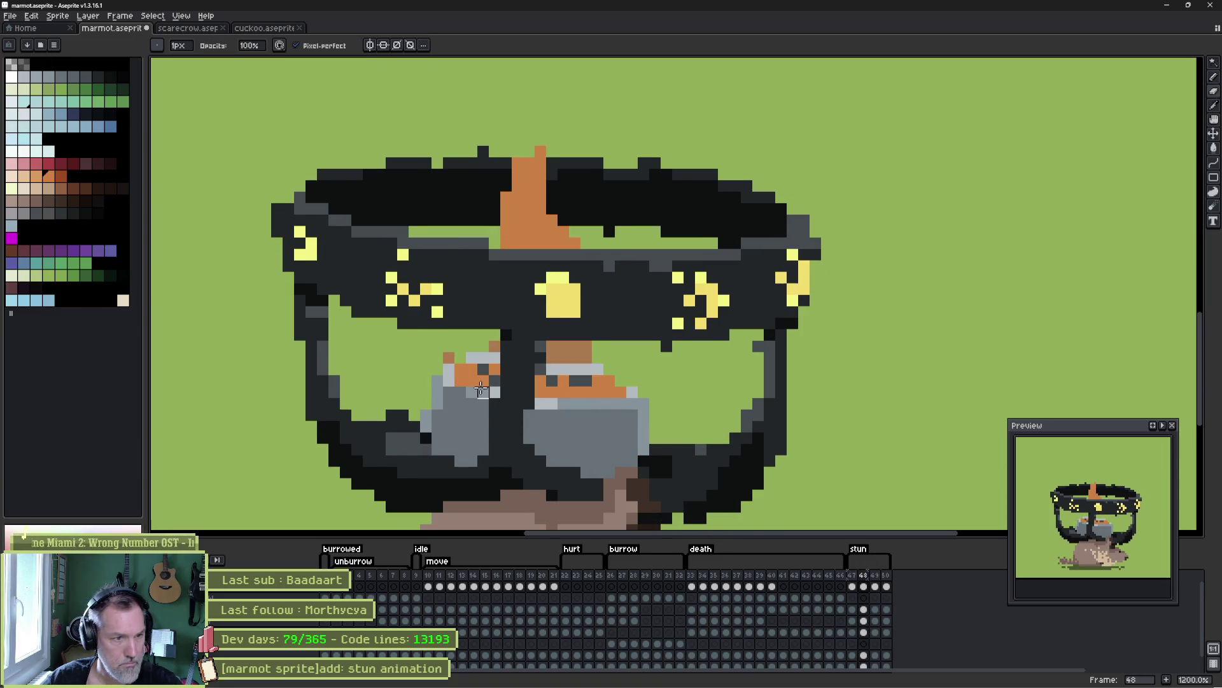
pyautogui.moveTo(484, 380); pyautogui.dragTo(630, 395)
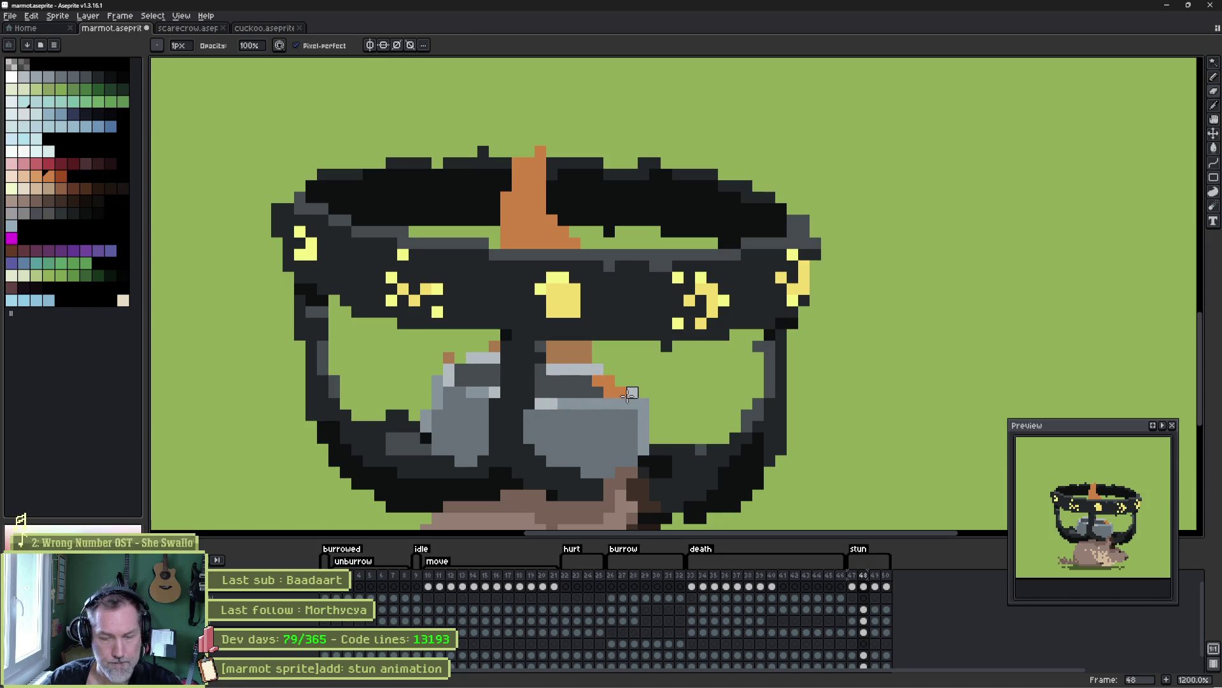
pyautogui.press(',')
pyautogui.press('.')
pyautogui.press('.')
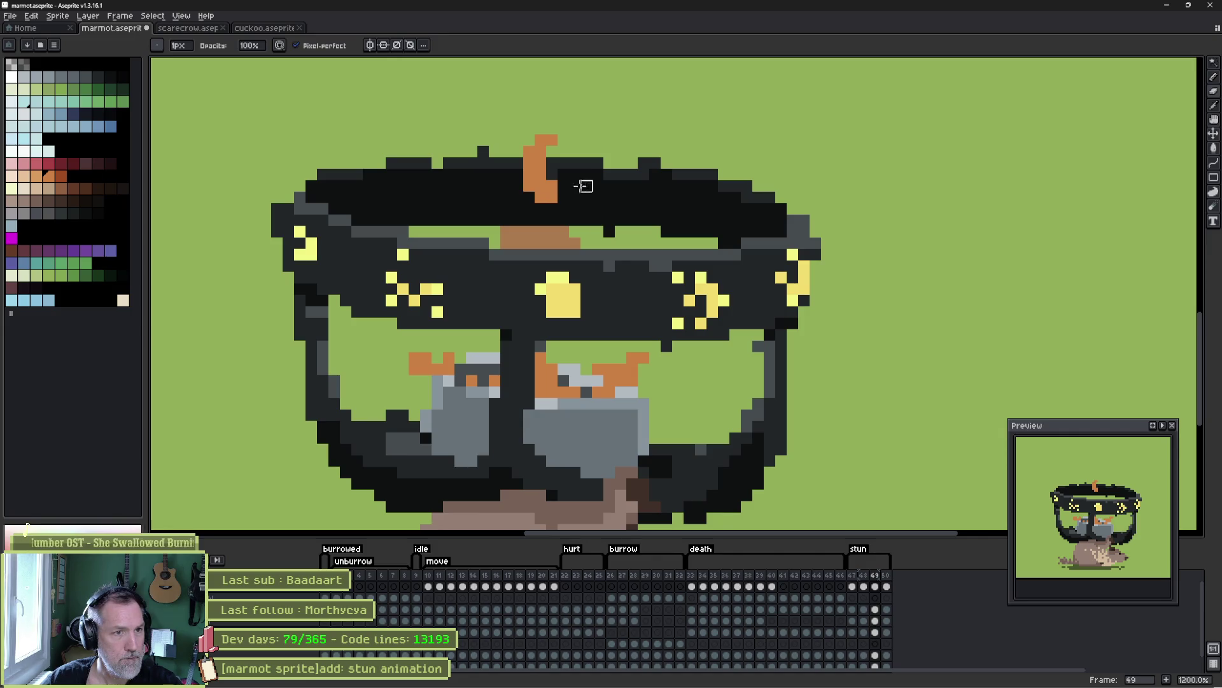
# - Reshape the orange wisp atop frame 49's helmet into a curl and lasso-select it
pyautogui.press('e')
pyautogui.moveTo(551, 164); pyautogui.dragTo(563, 185)
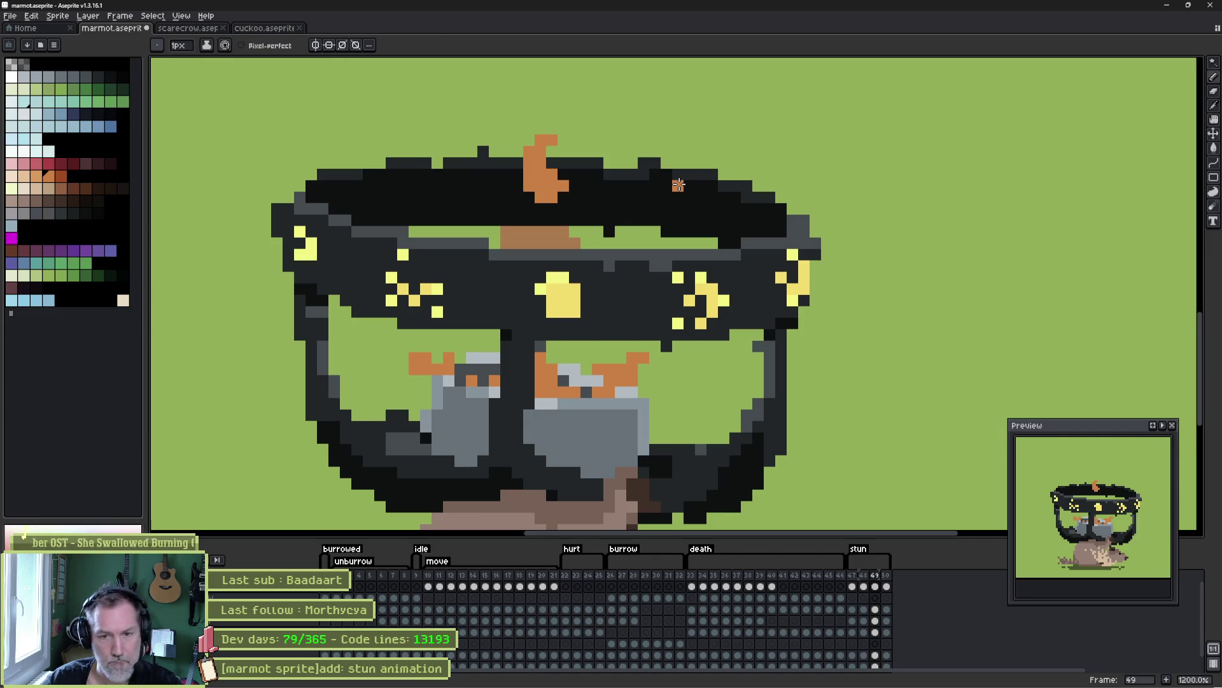
pyautogui.press('.')
pyautogui.press(',')
pyautogui.press(',')
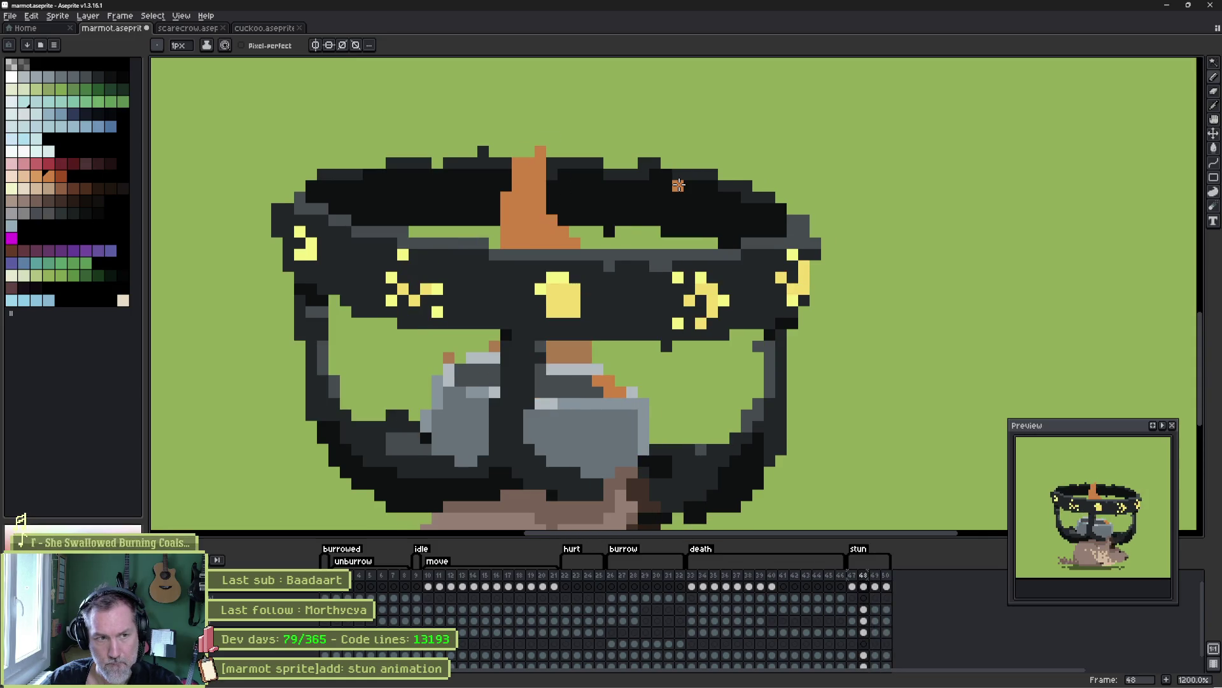
pyautogui.press('.')
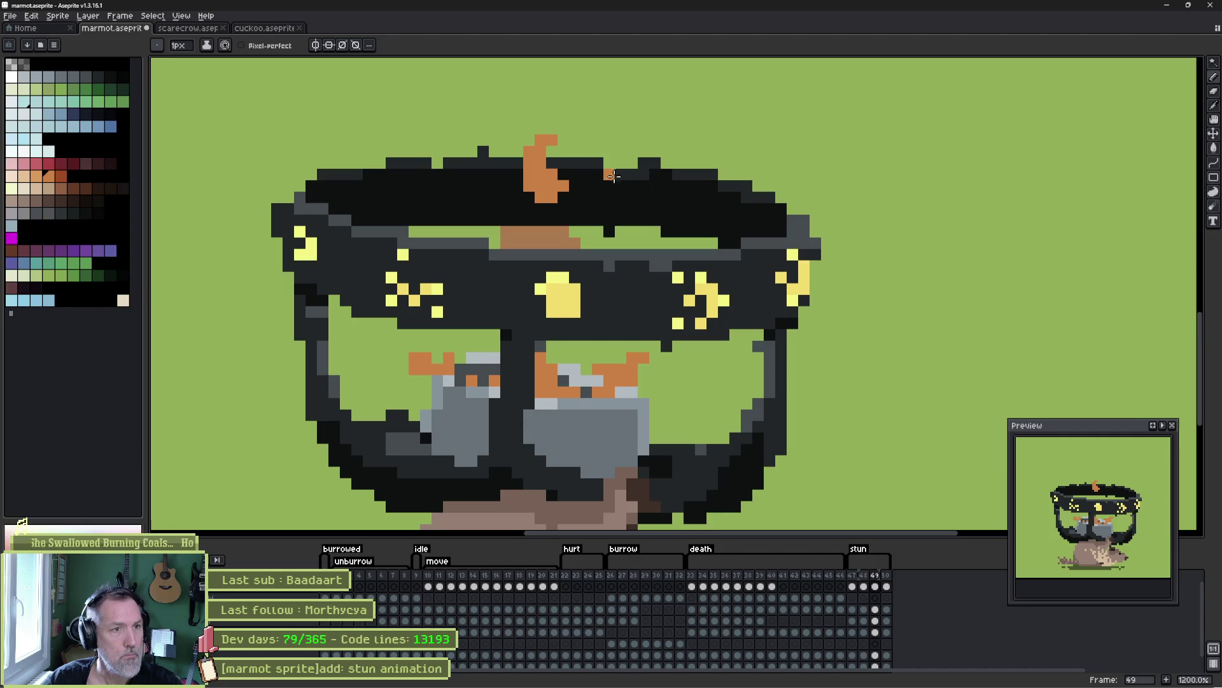
pyautogui.press('q')
pyautogui.moveTo(584, 135); pyautogui.dragTo(615, 165)
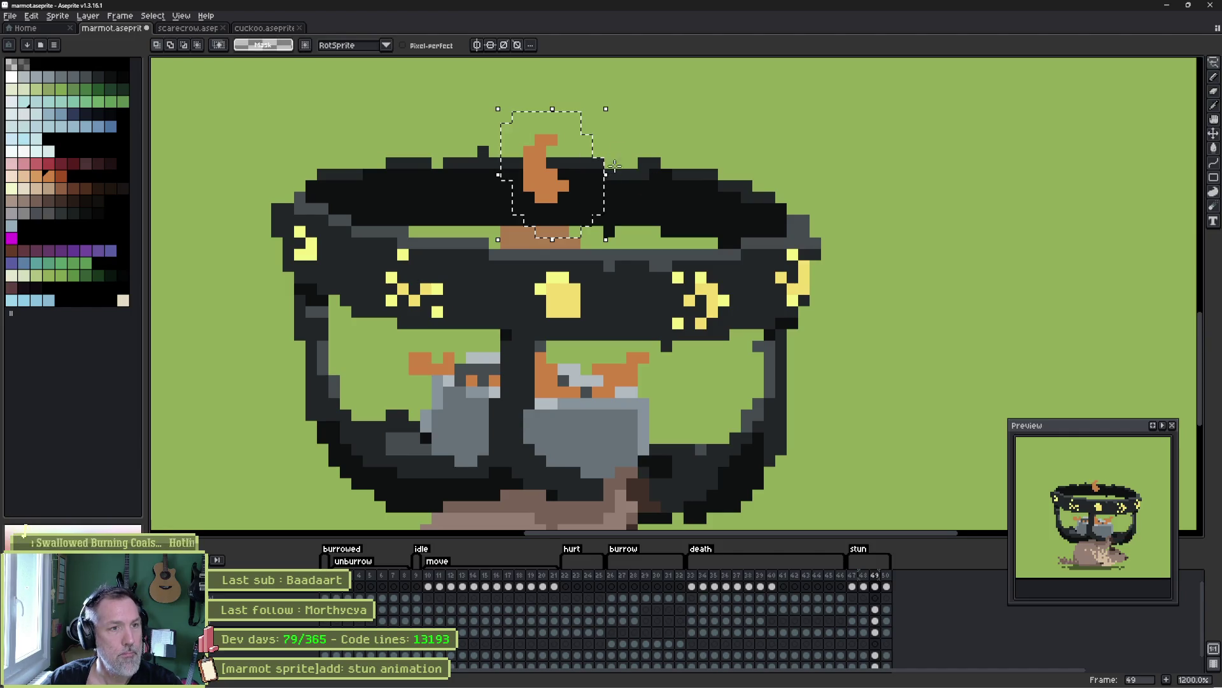
# - Rotate the lassoed curled wisp about 159 degrees, apply it, and preview the frames
pyautogui.click(619, 107)
pyautogui.moveTo(618, 106)
pyautogui.mouseDown()
pyautogui.moveTo(404, 178)
pyautogui.moveTo(459, 257)
pyautogui.mouseUp()
pyautogui.hotkey('ctrl', 'd')
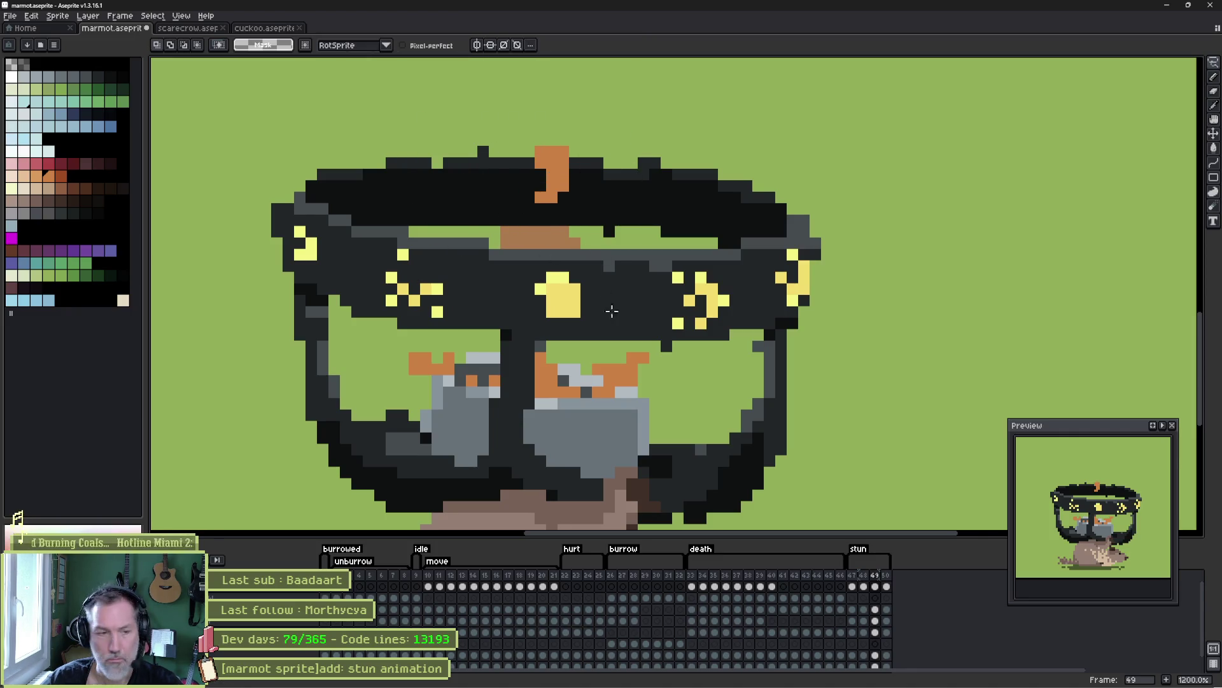
pyautogui.press('Left')
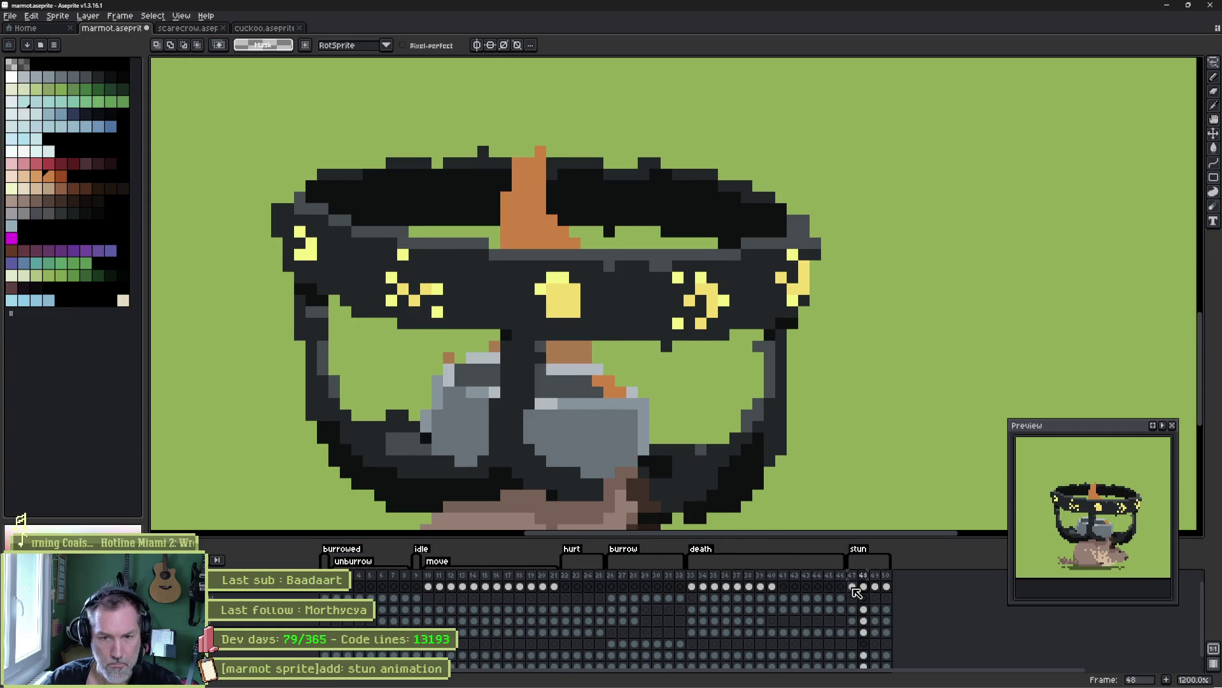
pyautogui.press('Right')
pyautogui.press('Right')
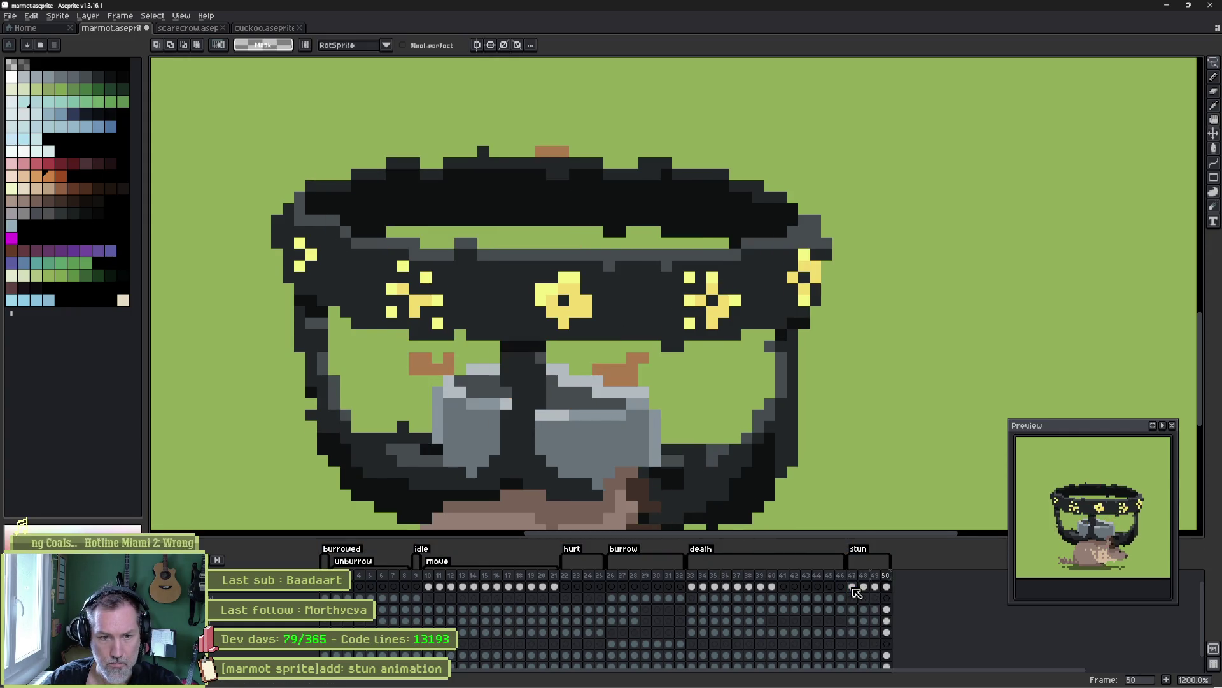
# - On frame 50, pencil larger orange flames over the left and right goggles
pyautogui.click(853, 587)
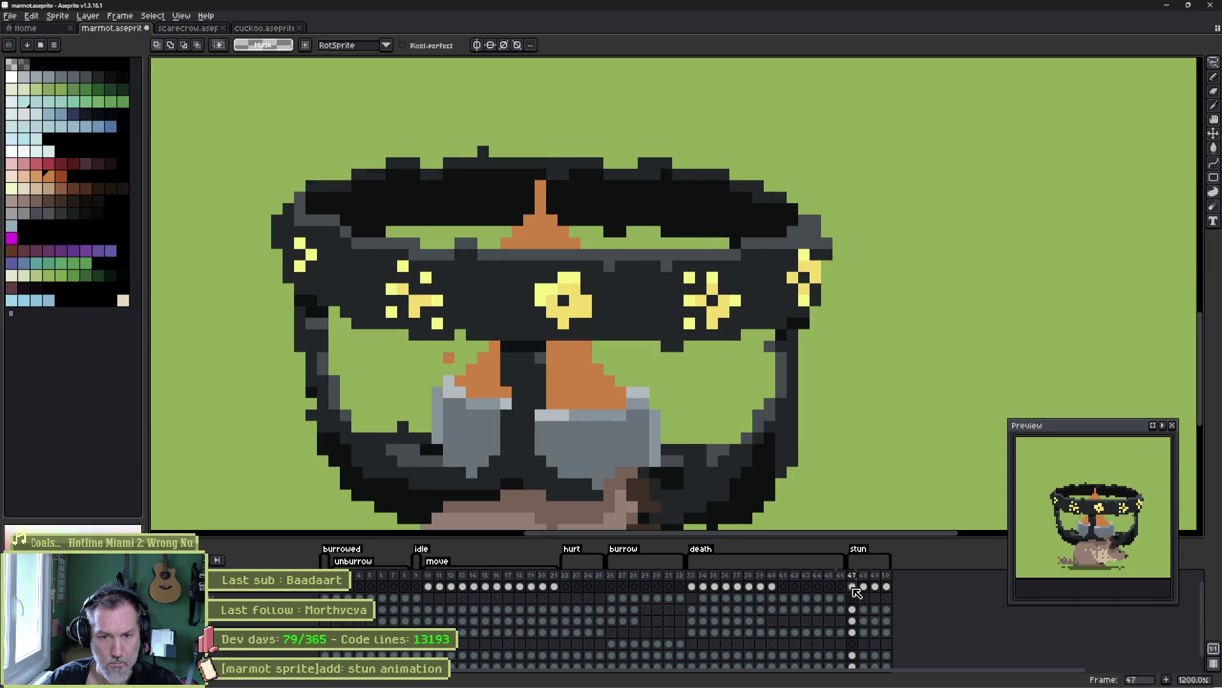
pyautogui.press('Right')
pyautogui.press('Right')
pyautogui.press('Right')
pyautogui.press('b')
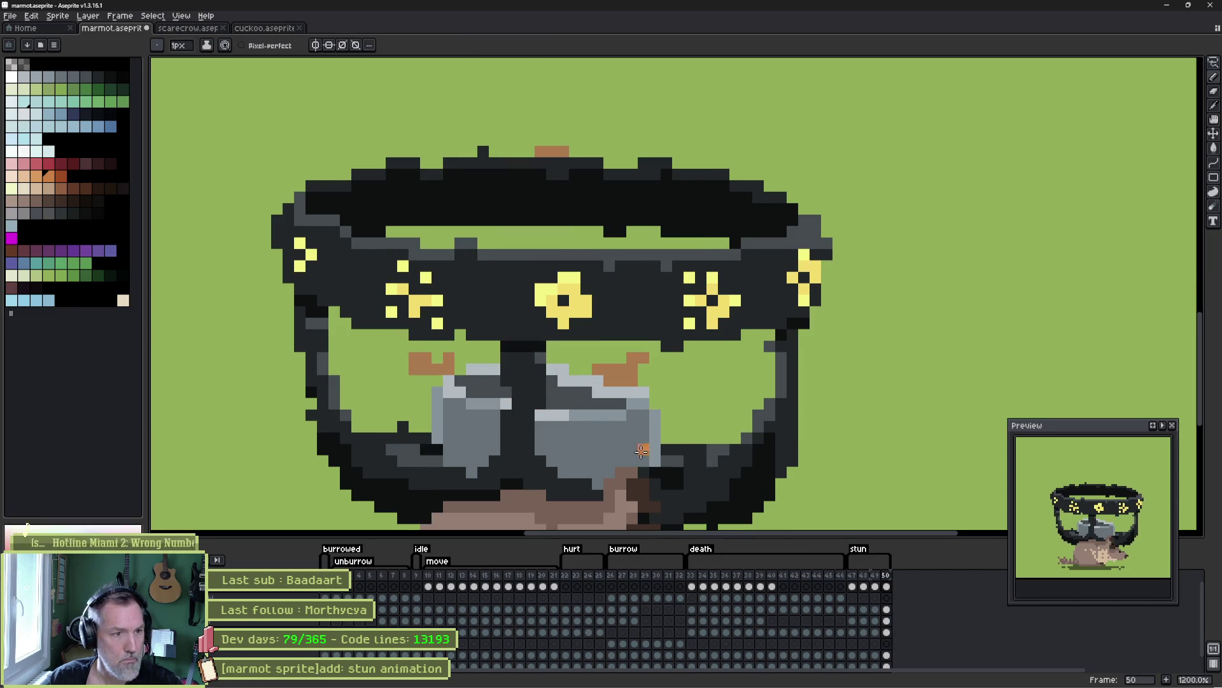
pyautogui.moveTo(459, 379)
pyautogui.mouseDown()
pyautogui.moveTo(489, 350)
pyautogui.moveTo(502, 390)
pyautogui.moveTo(479, 389)
pyautogui.mouseUp()
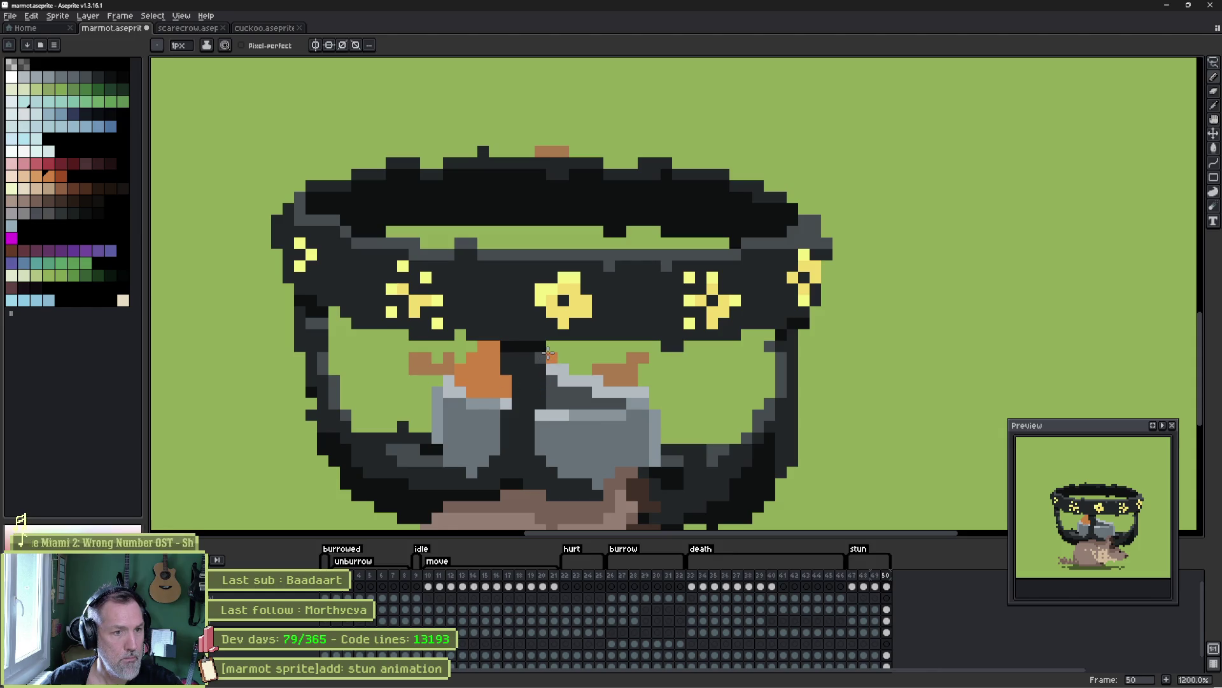
pyautogui.moveTo(556, 354)
pyautogui.mouseDown()
pyautogui.moveTo(623, 397)
pyautogui.moveTo(583, 403)
pyautogui.moveTo(551, 390)
pyautogui.moveTo(576, 360)
pyautogui.moveTo(613, 391)
pyautogui.mouseUp()
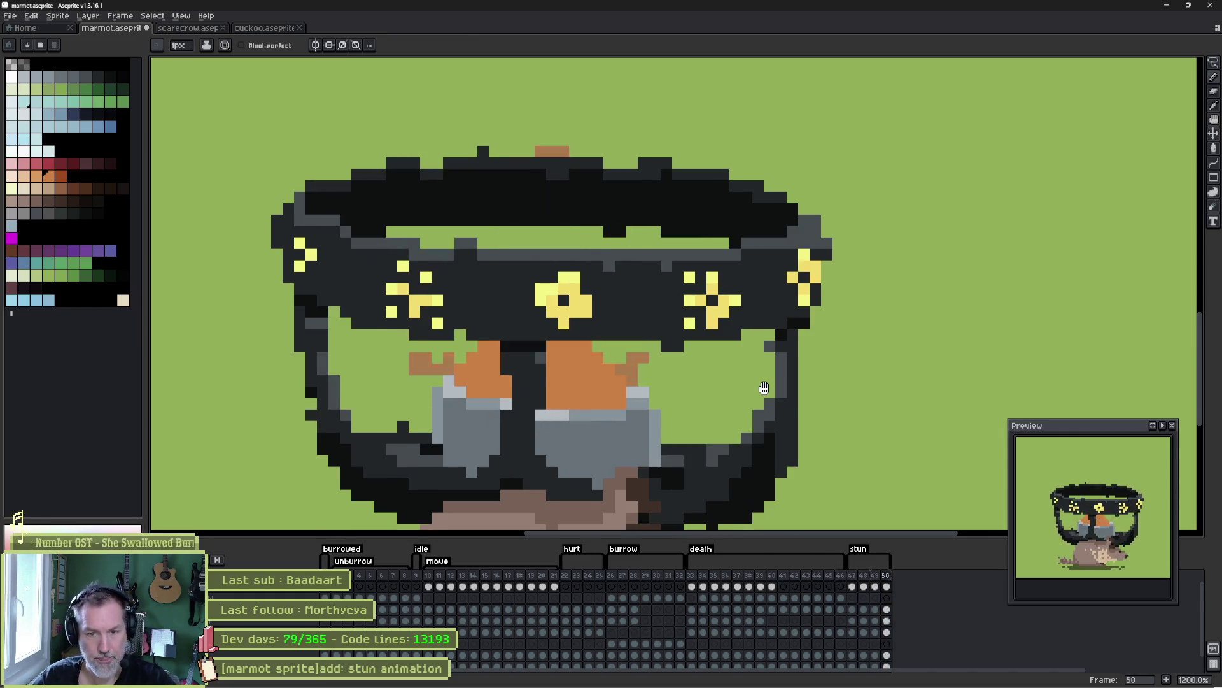
pyautogui.press('Return')
# - Add a small orange ember above the marmot's head on frame 50
pyautogui.press('Right')
pyautogui.press('Right')
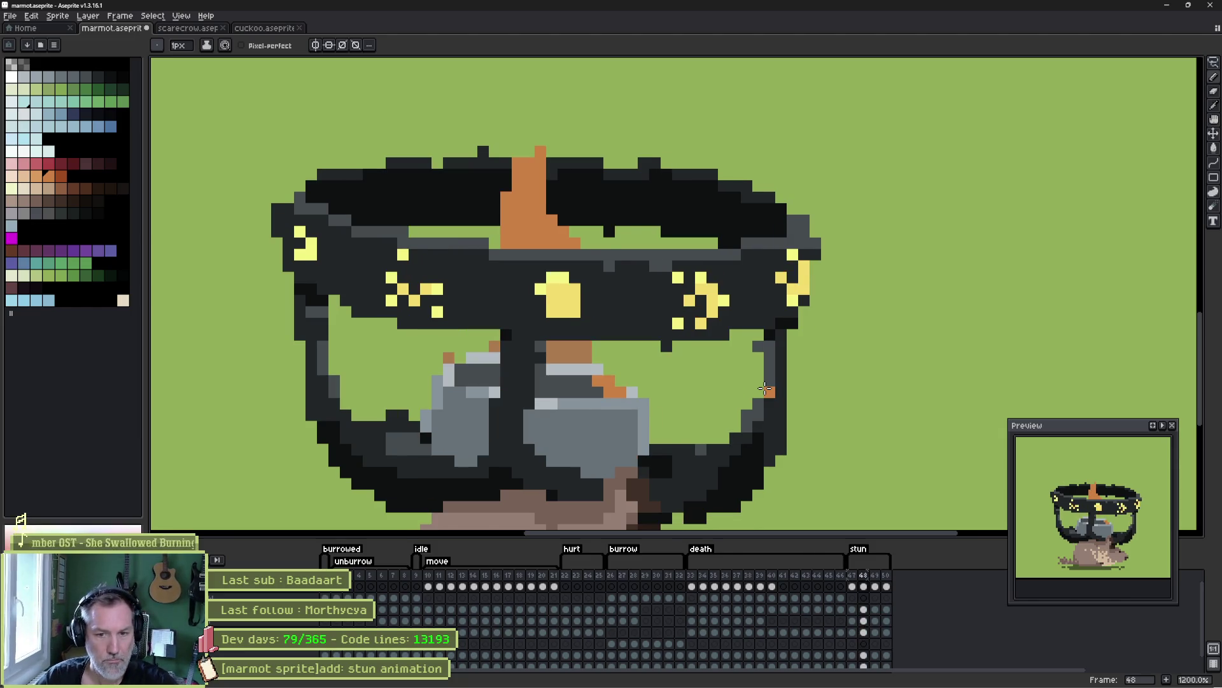
pyautogui.press('Right')
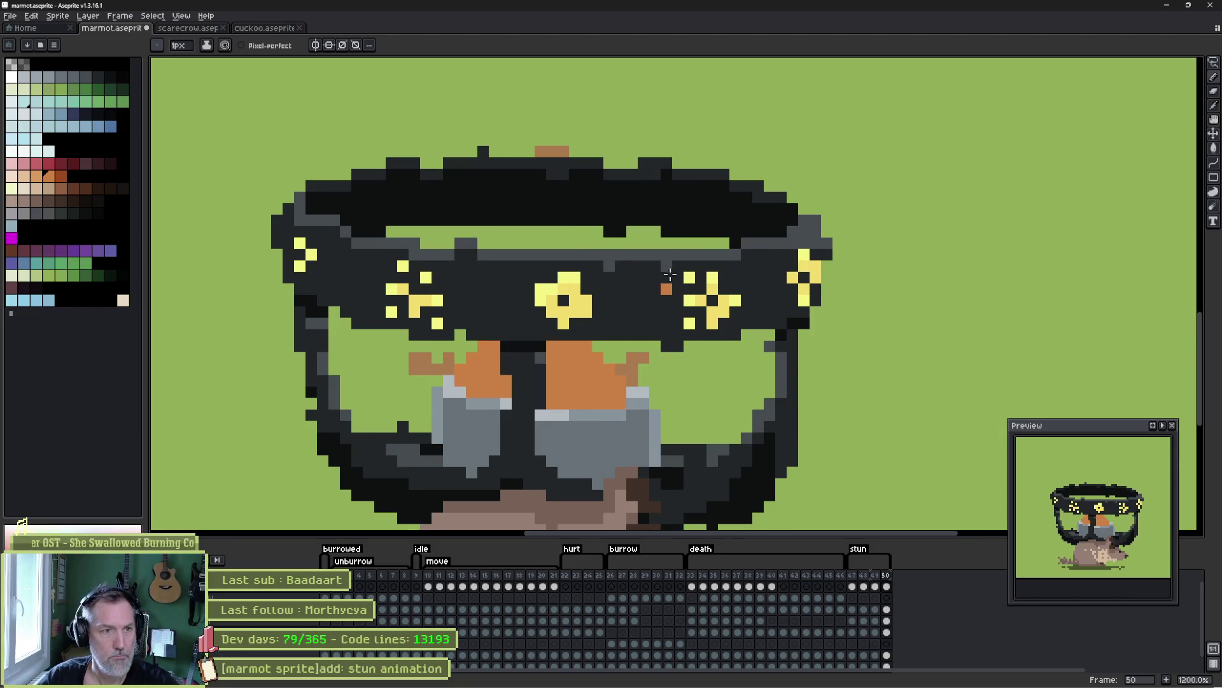
pyautogui.moveTo(507, 128); pyautogui.dragTo(507, 117)
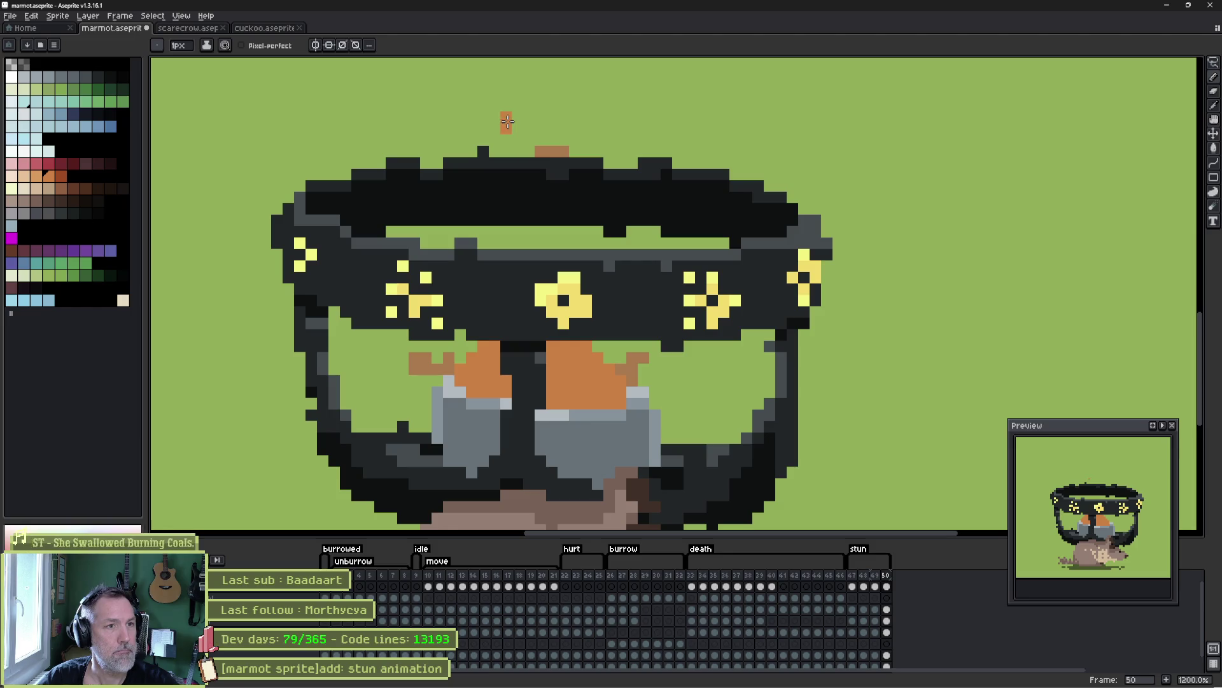
pyautogui.press('Left')
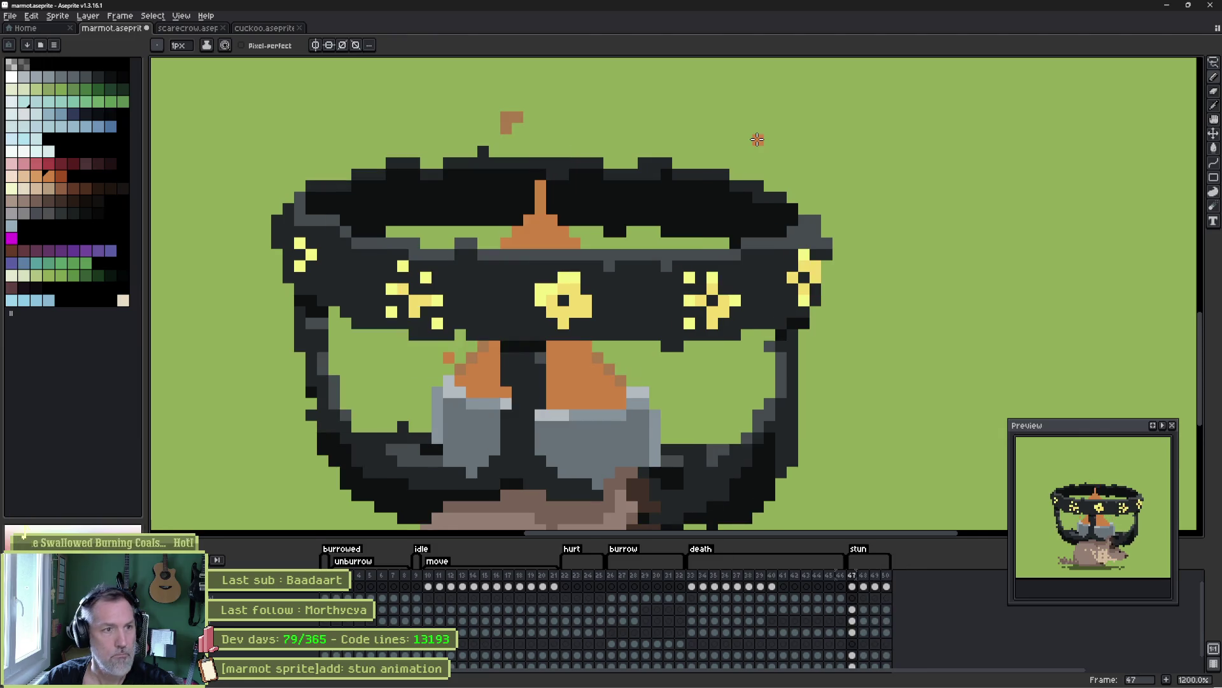
pyautogui.press('Return')
pyautogui.press('Right')
pyautogui.press('Right')
# - Lasso the ember and move it up-right, then add an orange pixel on frame 48's goggles
pyautogui.press('q')
pyautogui.moveTo(548, 101)
pyautogui.mouseDown()
pyautogui.moveTo(522, 102)
pyautogui.moveTo(532, 128)
pyautogui.mouseUp()
pyautogui.hotkey('ctrl', 'd')
pyautogui.press('Return')
pyautogui.press('Return')
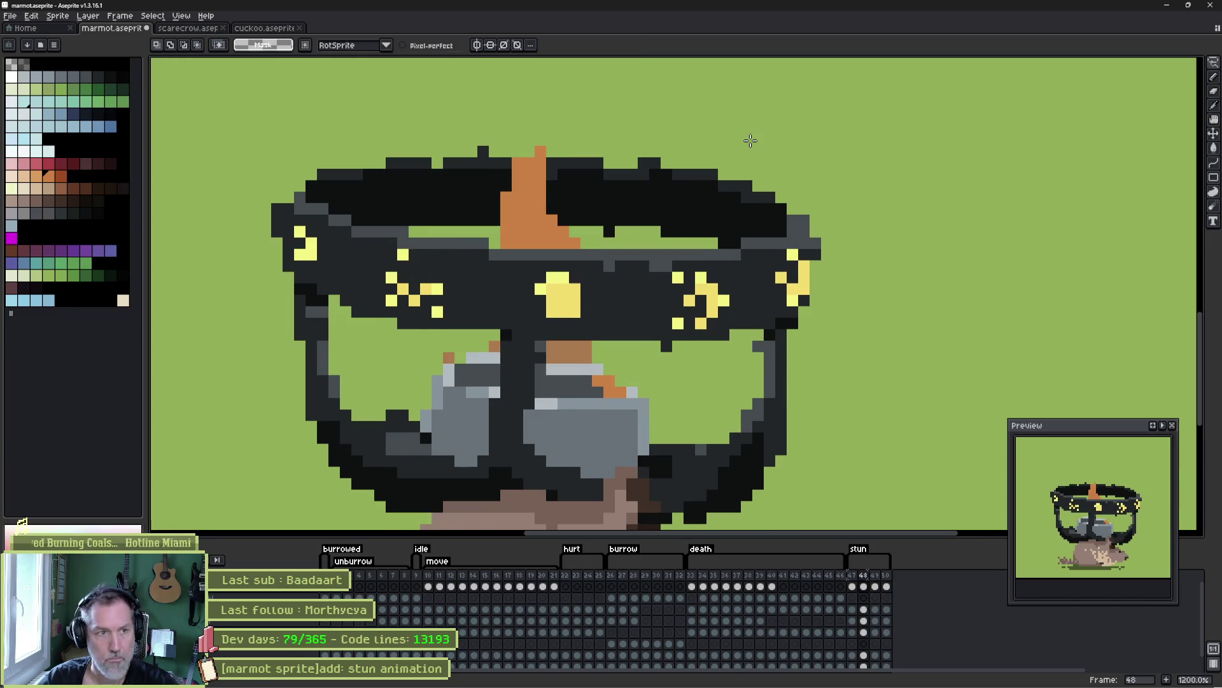
pyautogui.moveTo(560, 100)
pyautogui.mouseDown()
pyautogui.moveTo(518, 82)
pyautogui.moveTo(554, 101)
pyautogui.moveTo(549, 89)
pyautogui.mouseUp()
pyautogui.press('Return')
pyautogui.press('Return')
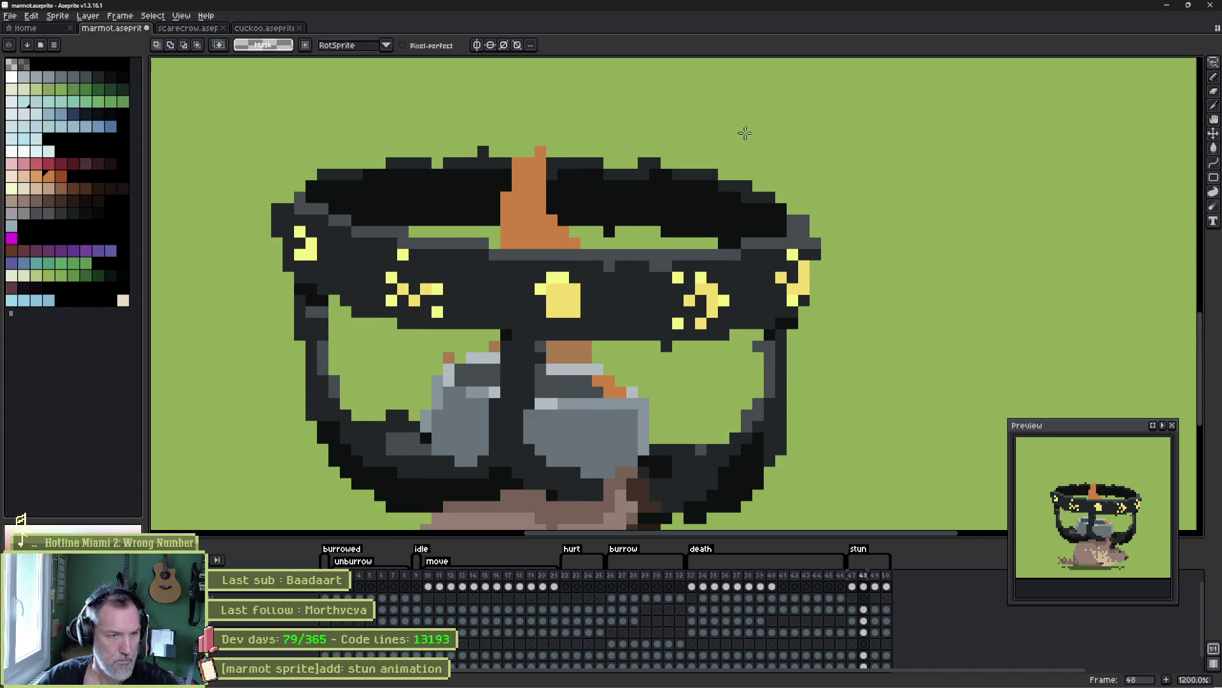
pyautogui.press('b')
pyautogui.click(551, 392)
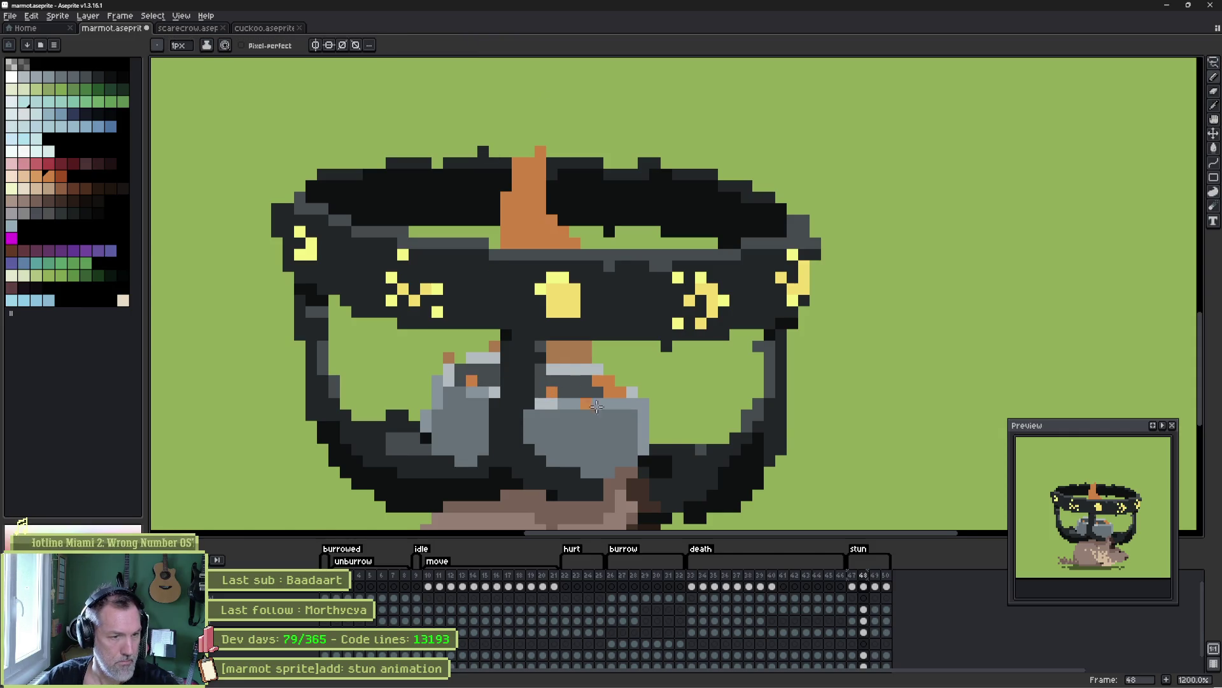
# - Save the marmot sprite with Ctrl+S
pyautogui.hotkey('ctrl', 's')
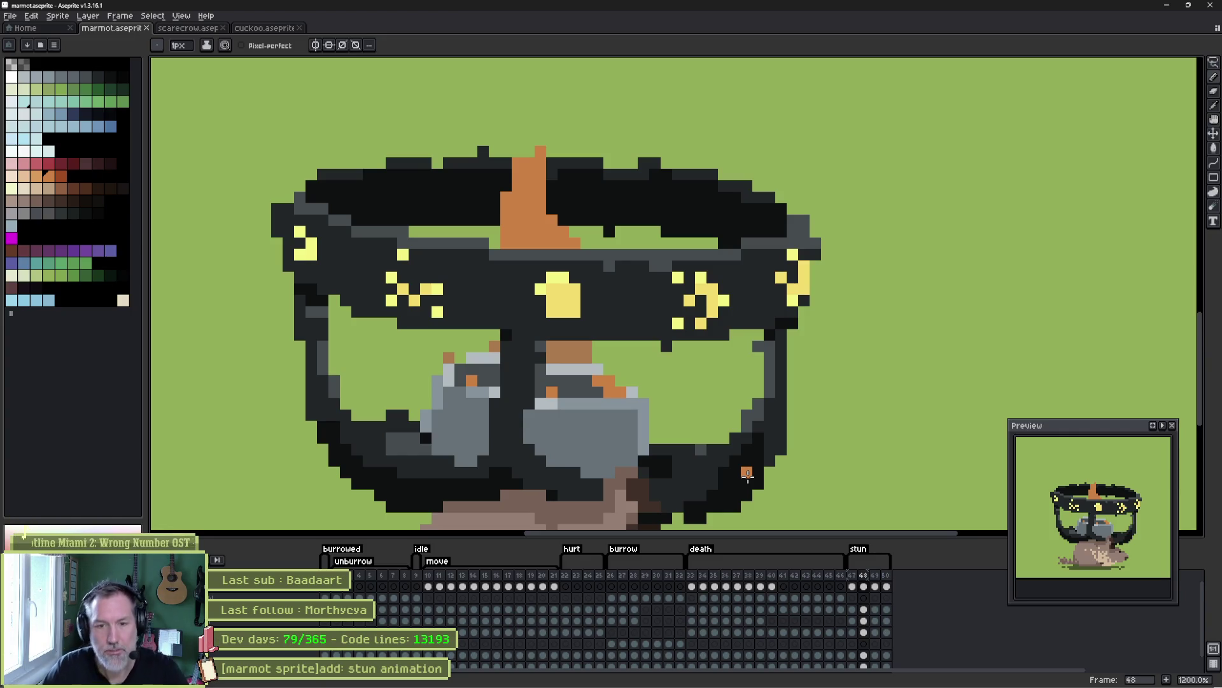
# - On frame 47's body layer, paint black along the goggles' lower edge, then compare frame 48
pyautogui.press('Return')
pyautogui.press('Return')
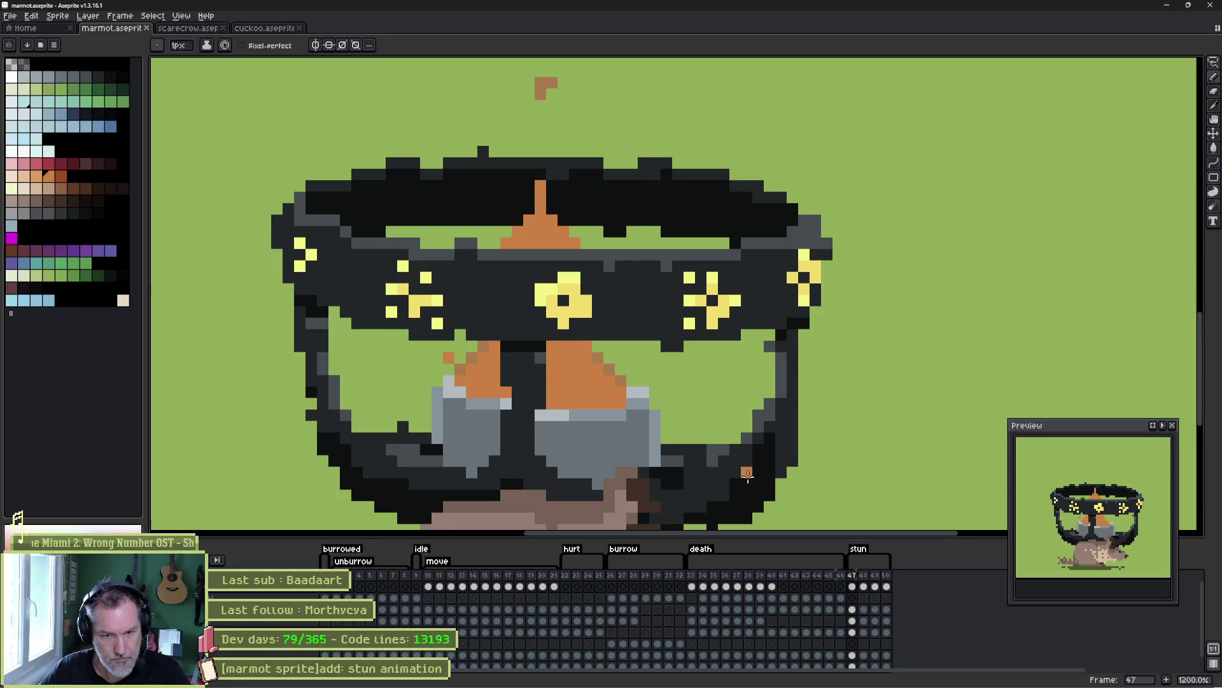
pyautogui.scroll(-2, 828, 413)
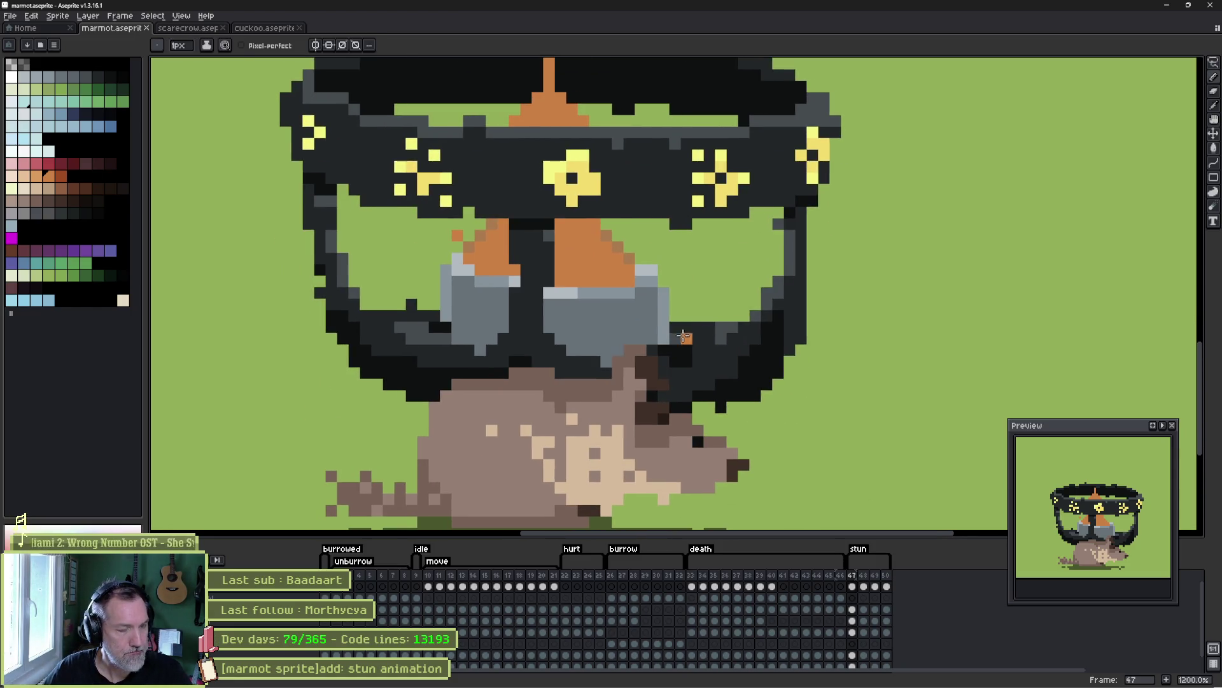
pyautogui.press('v')
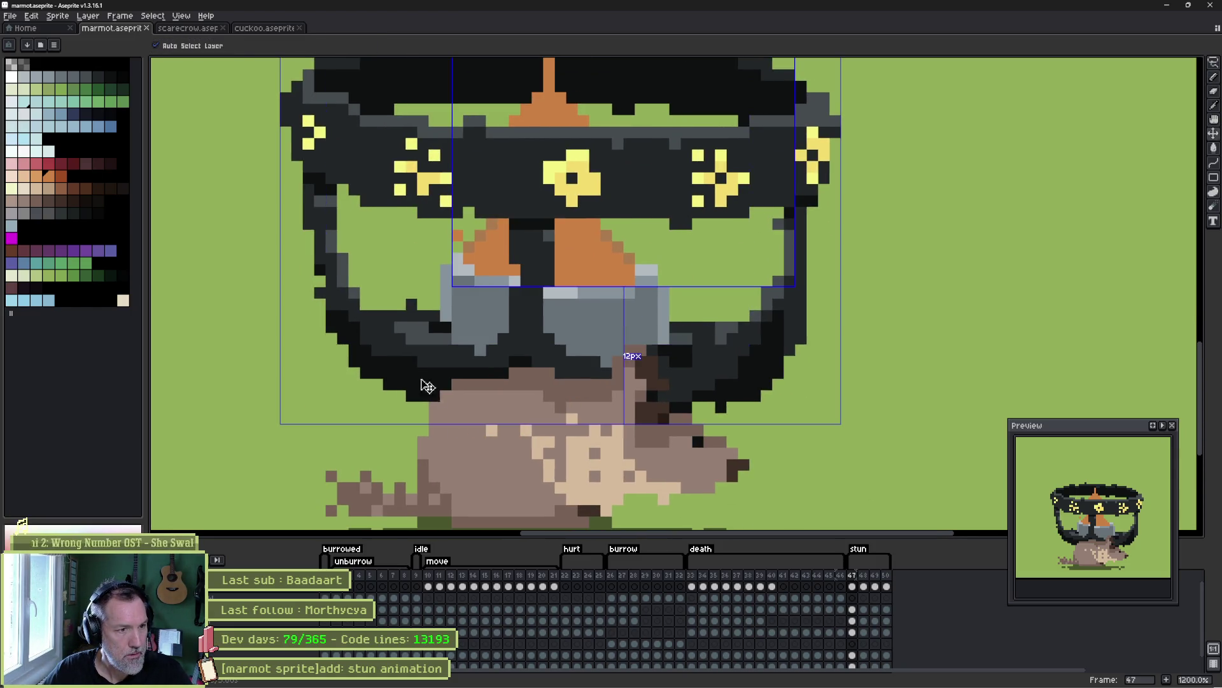
pyautogui.click(423, 386)
pyautogui.click(484, 456)
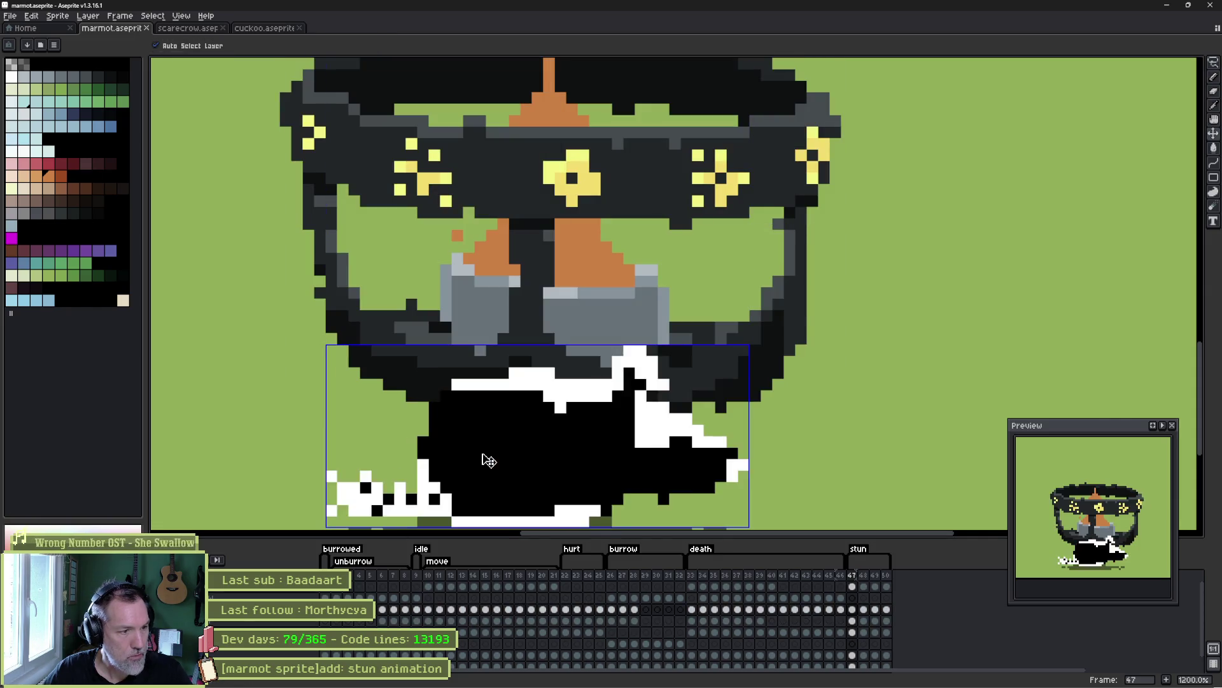
pyautogui.press('b')
pyautogui.moveTo(505, 386)
pyautogui.mouseDown()
pyautogui.moveTo(477, 382)
pyautogui.moveTo(559, 385)
pyautogui.mouseUp()
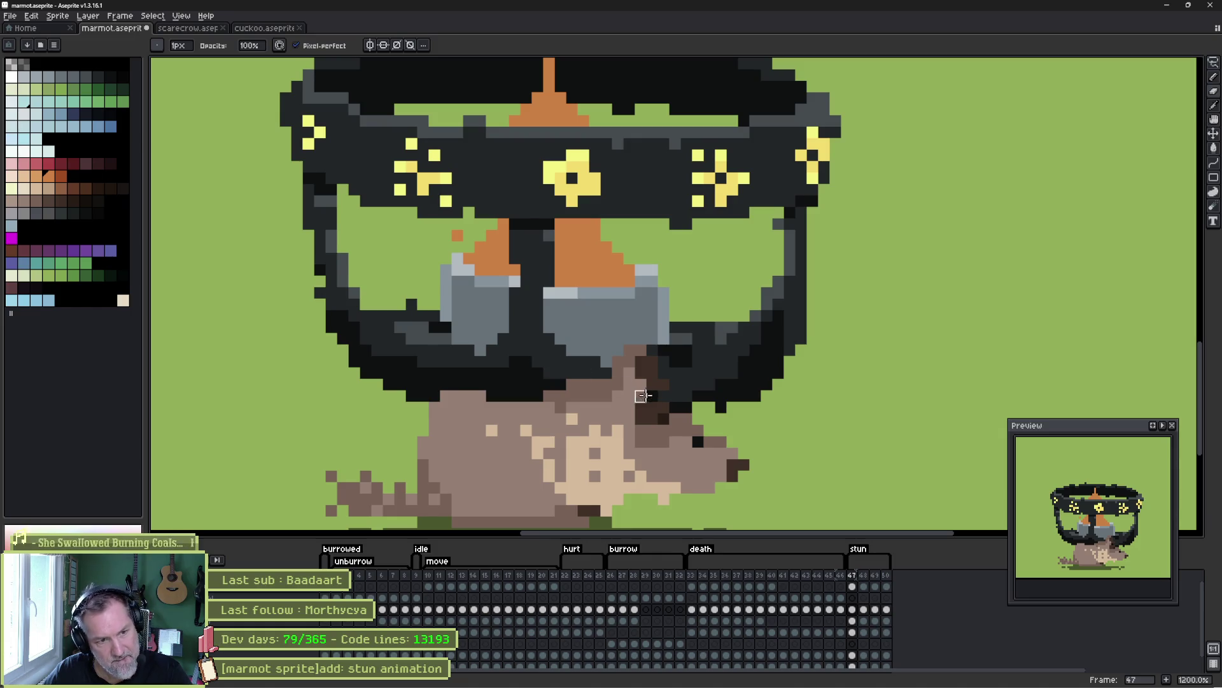
pyautogui.press('.')
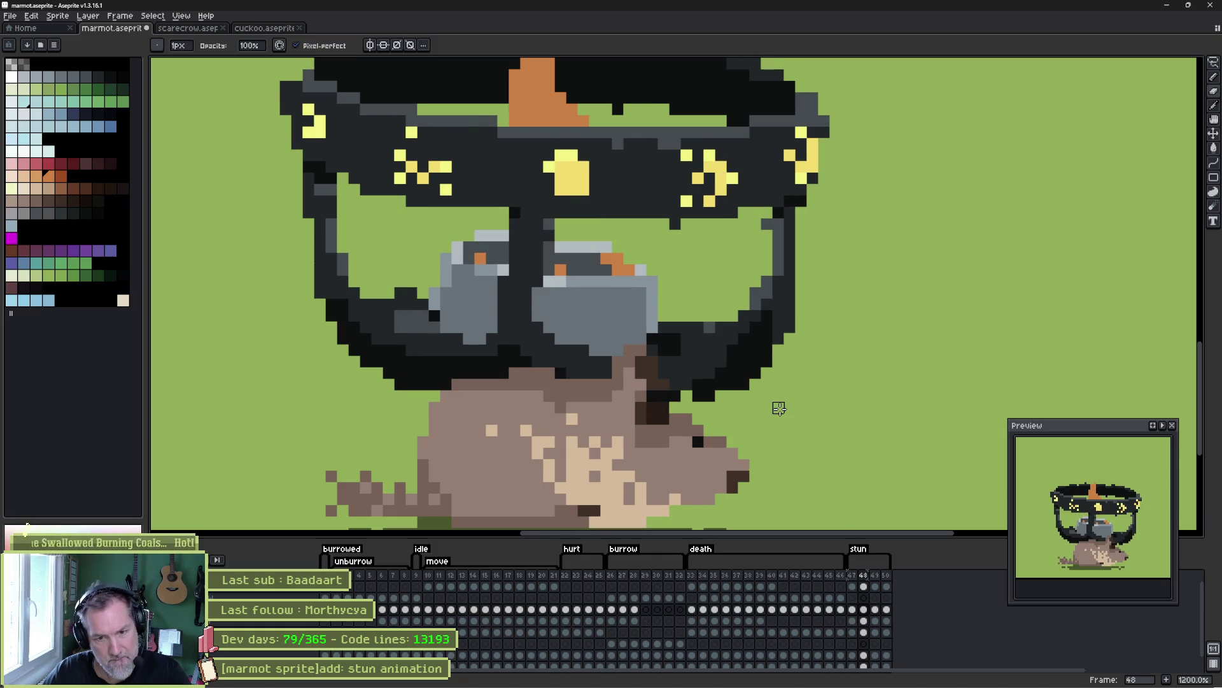
pyautogui.press('Return')
pyautogui.press('Return')
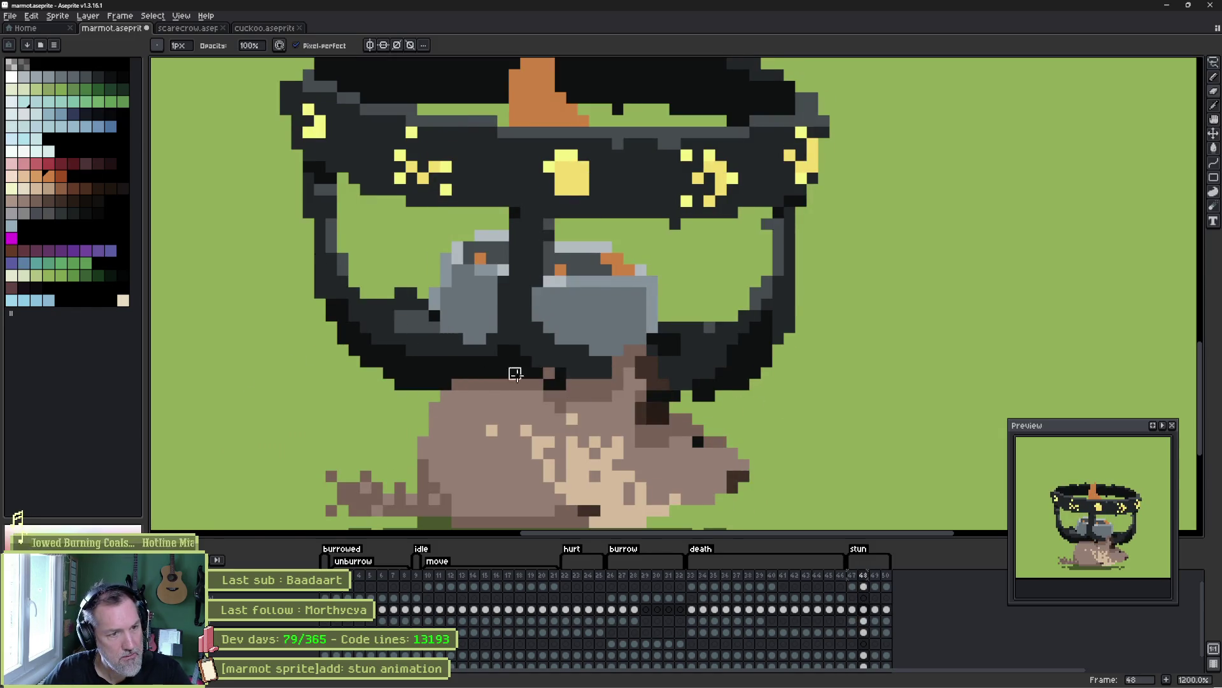
pyautogui.press('Return')
pyautogui.press('Return')
pyautogui.press('Return')
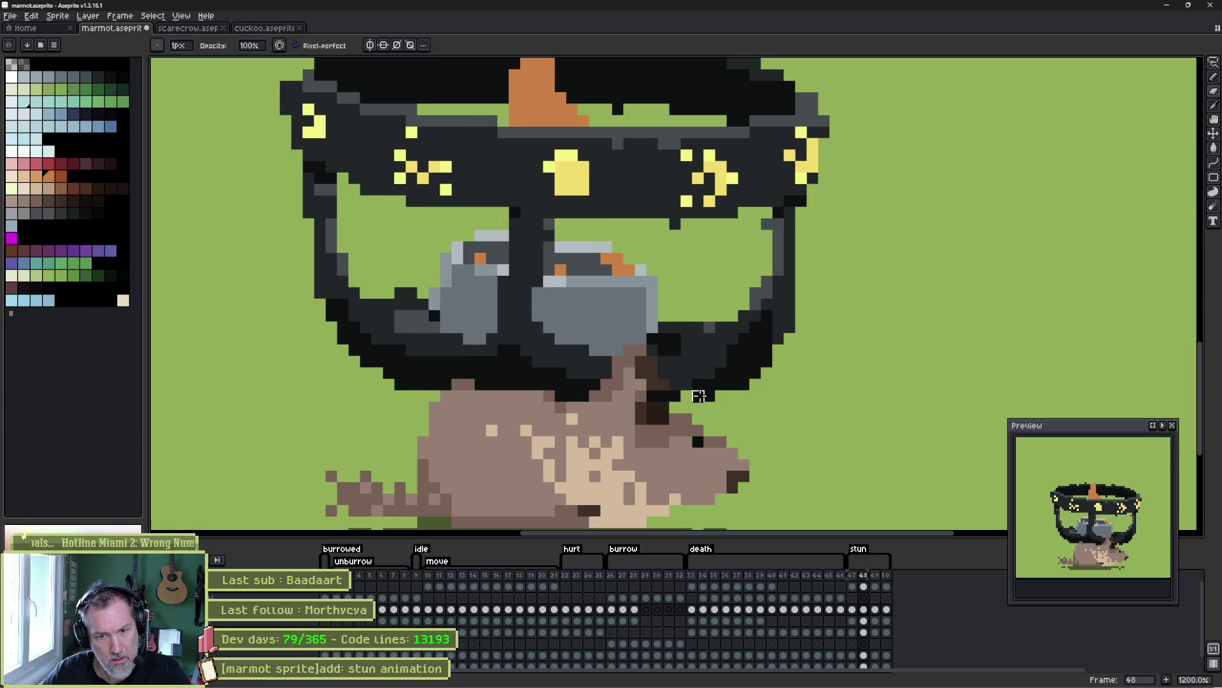
# - Try pasting frame 48's lassoed face onto frame 49, then discard it and undo the forehead change
pyautogui.press('q')
pyautogui.moveTo(545, 362)
pyautogui.mouseDown()
pyautogui.moveTo(586, 361)
pyautogui.moveTo(534, 428)
pyautogui.moveTo(411, 395)
pyautogui.mouseUp()
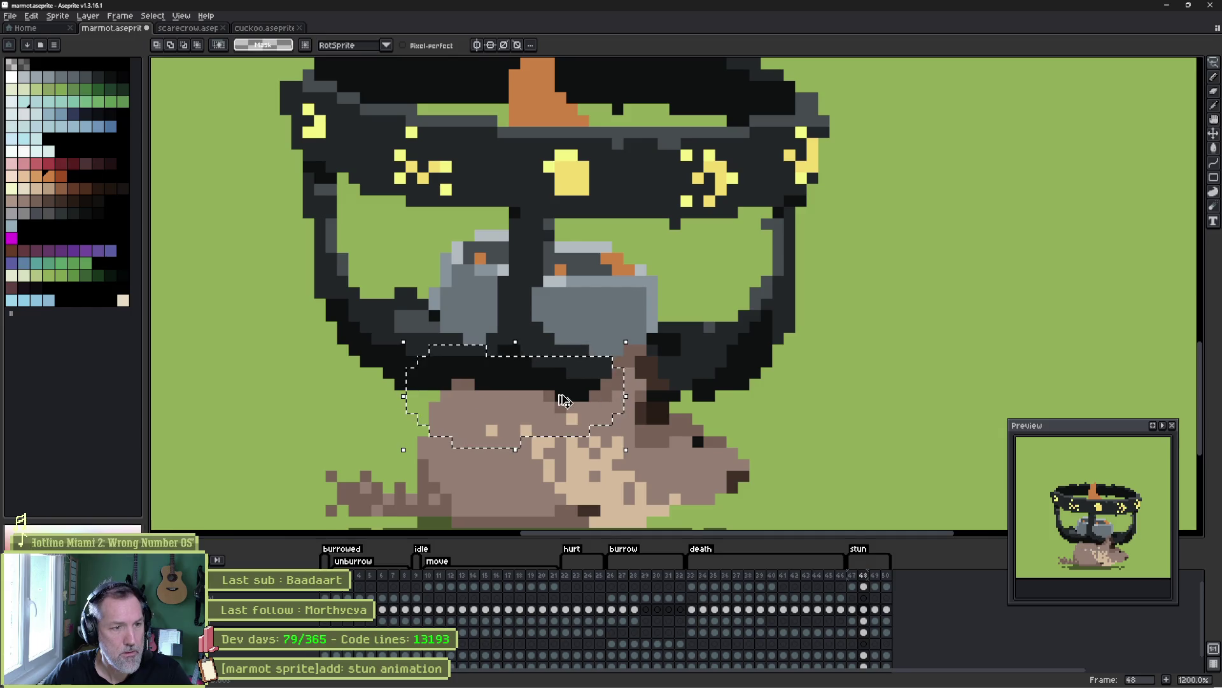
pyautogui.hotkey('ctrl', 'd')
pyautogui.press('.')
pyautogui.hotkey('ctrl', 'shift', 'd')
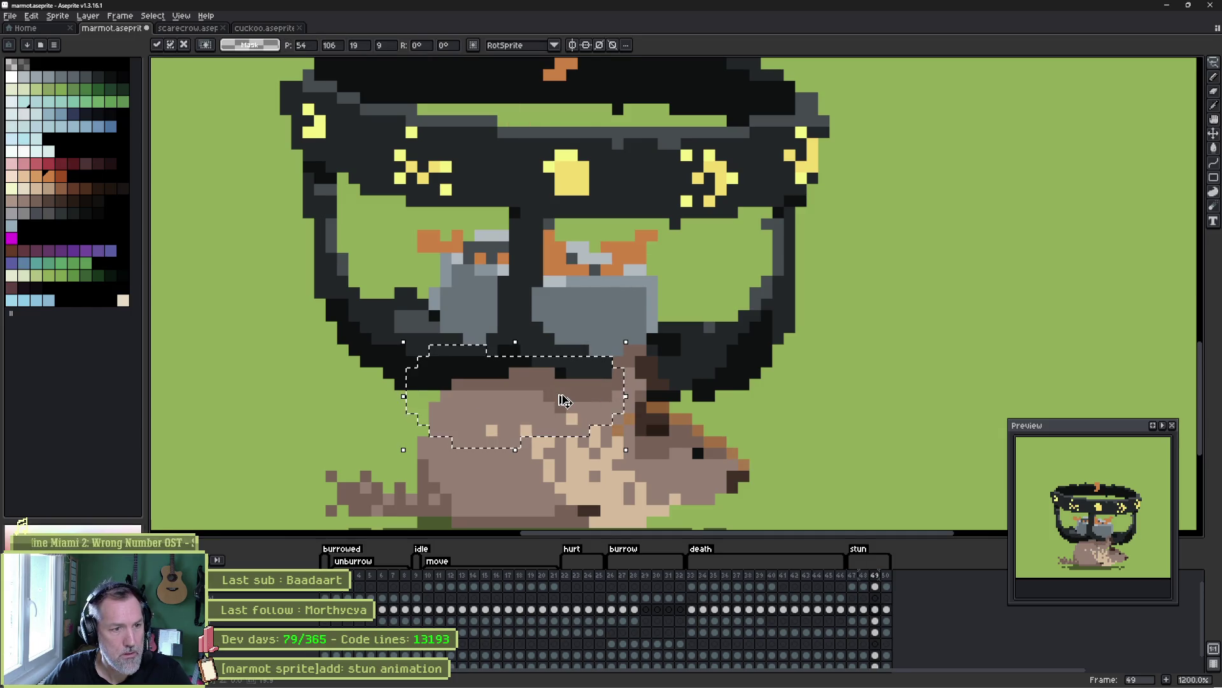
pyautogui.hotkey('ctrl', 'd')
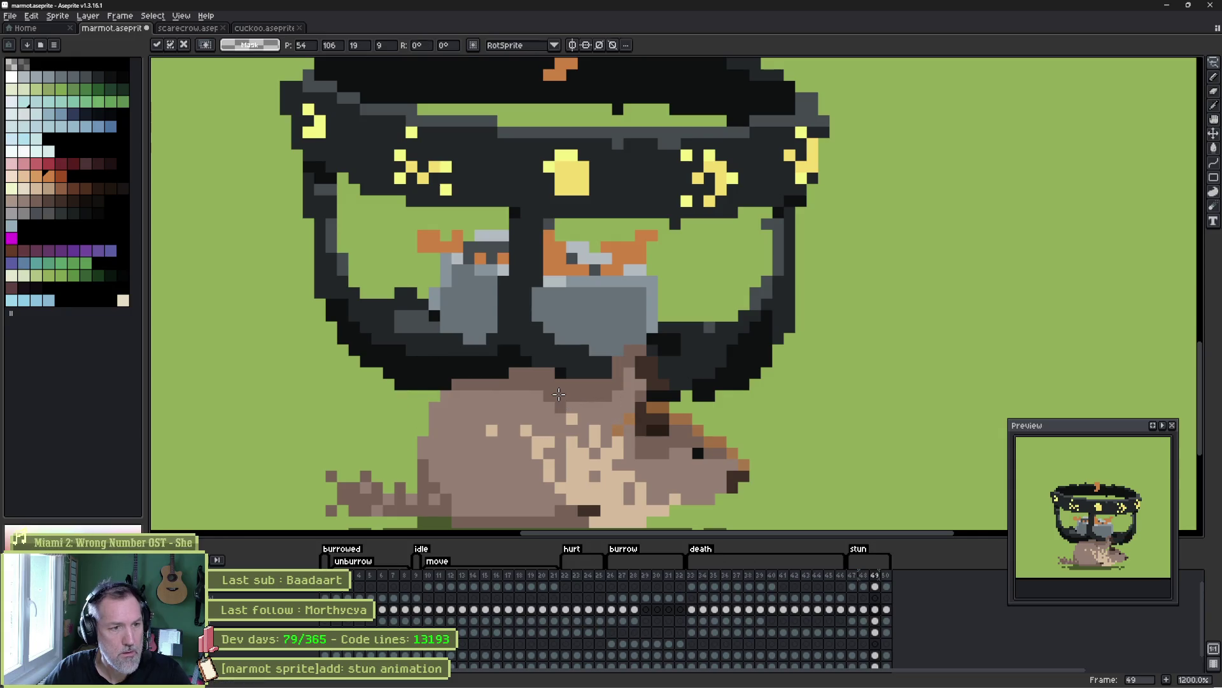
pyautogui.moveTo(491, 350)
pyautogui.mouseDown()
pyautogui.moveTo(614, 376)
pyautogui.moveTo(437, 433)
pyautogui.moveTo(407, 376)
pyautogui.mouseUp()
pyautogui.hotkey('ctrl', 'z')
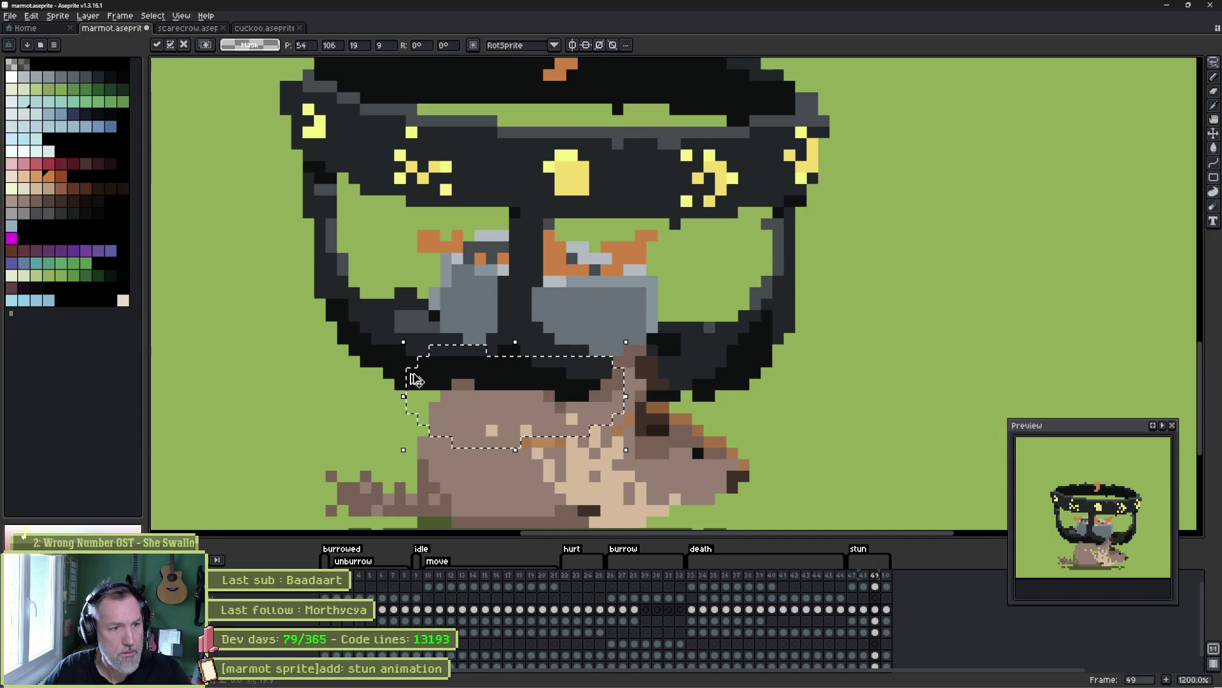
# - Compare stun frames 47–50 and undo the stray orange snout edit on frame 49
pyautogui.press('Return')
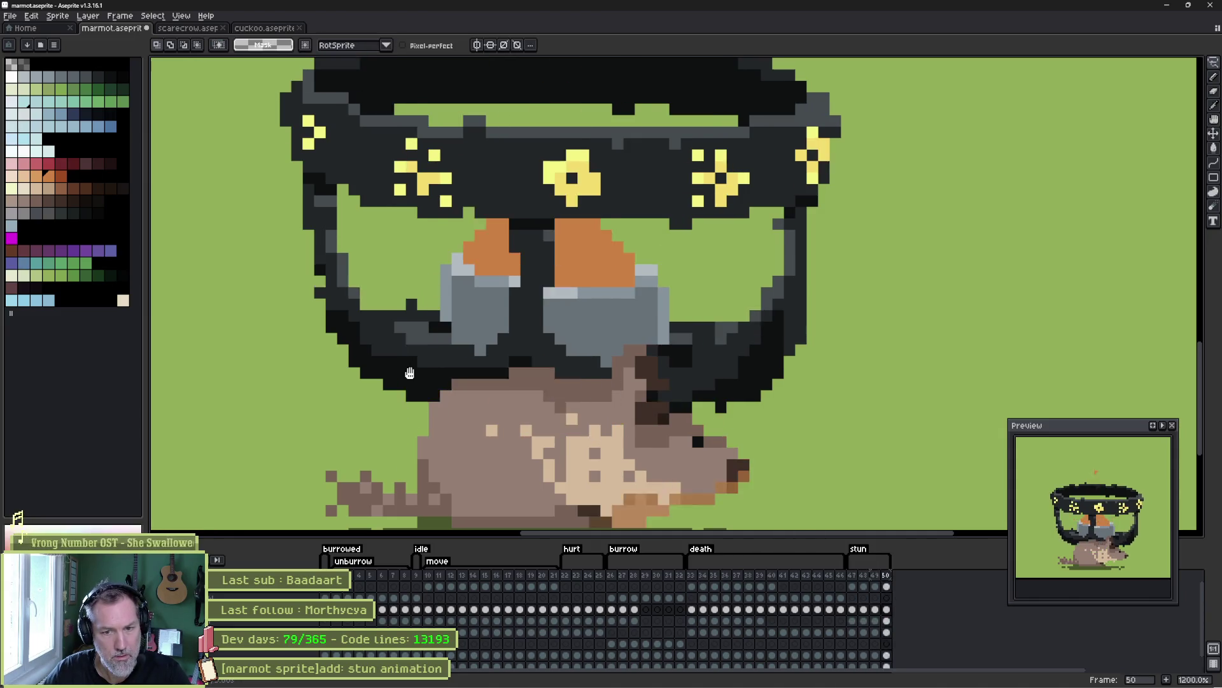
pyautogui.press('Return')
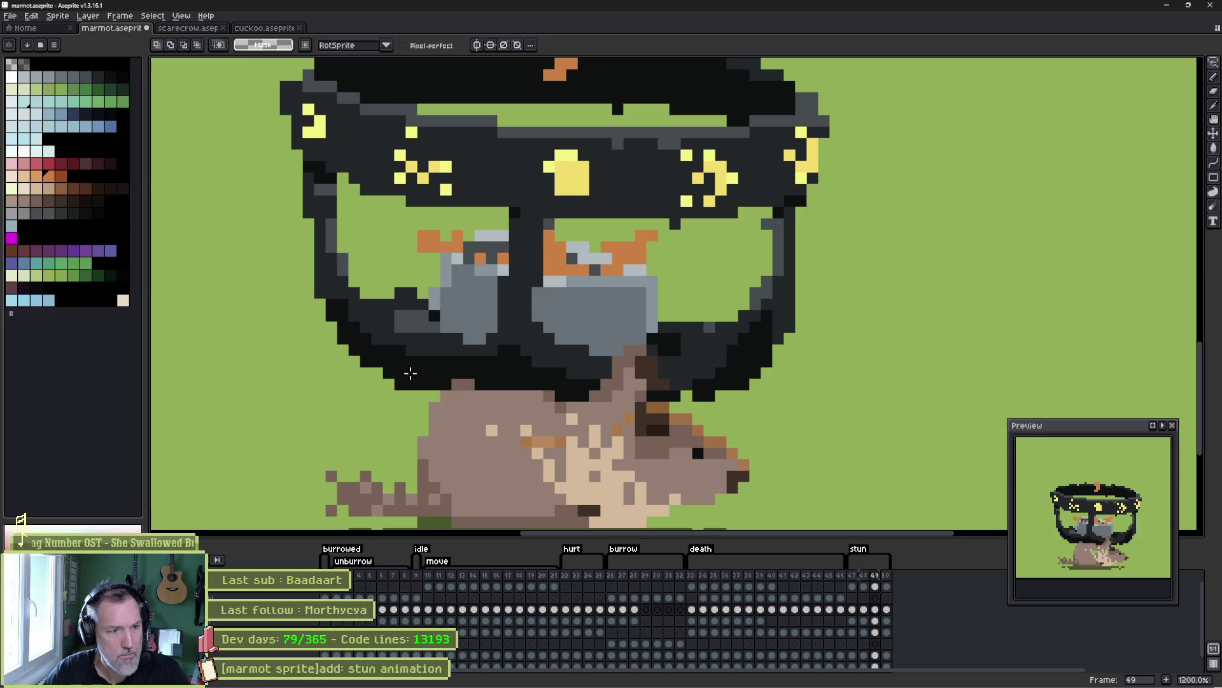
pyautogui.press('i')
pyautogui.press('b')
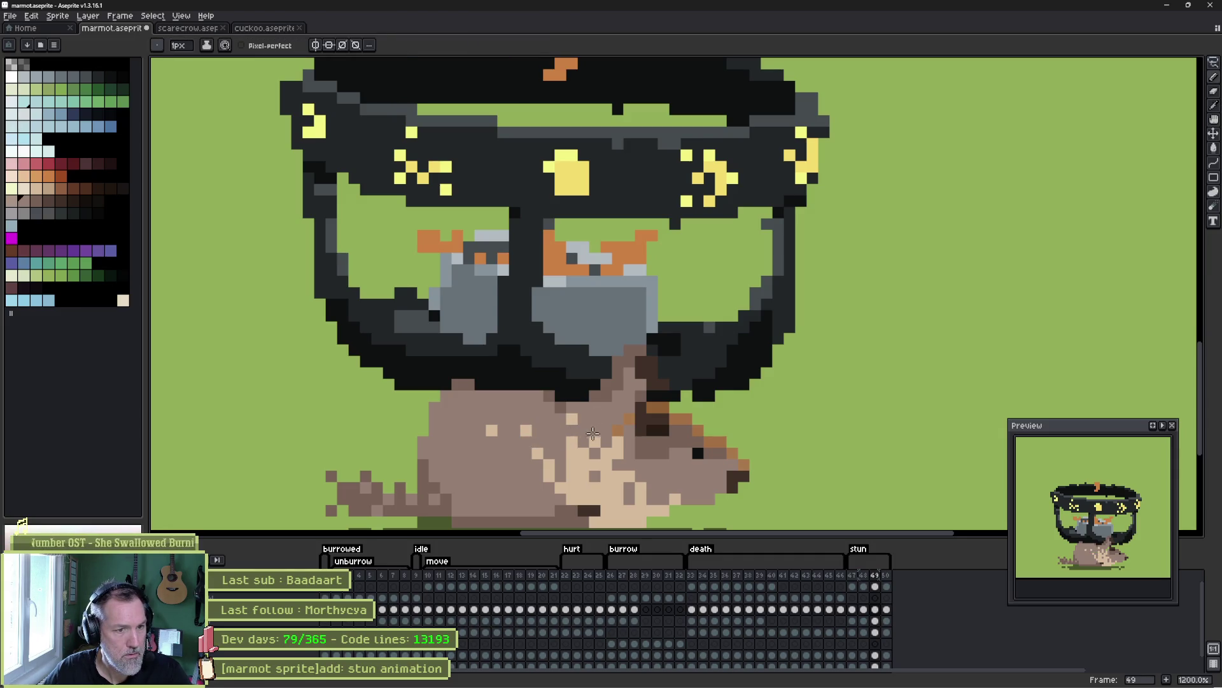
pyautogui.press('Left')
pyautogui.press('Left')
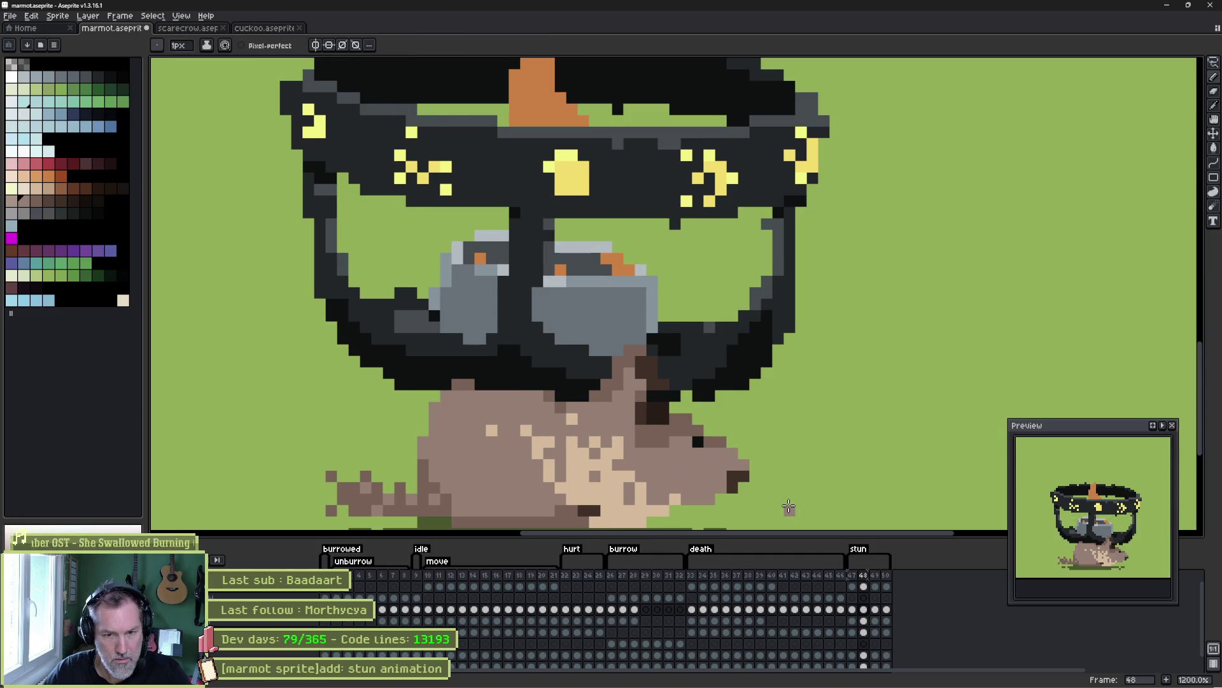
pyautogui.press('Right')
pyautogui.press('Right')
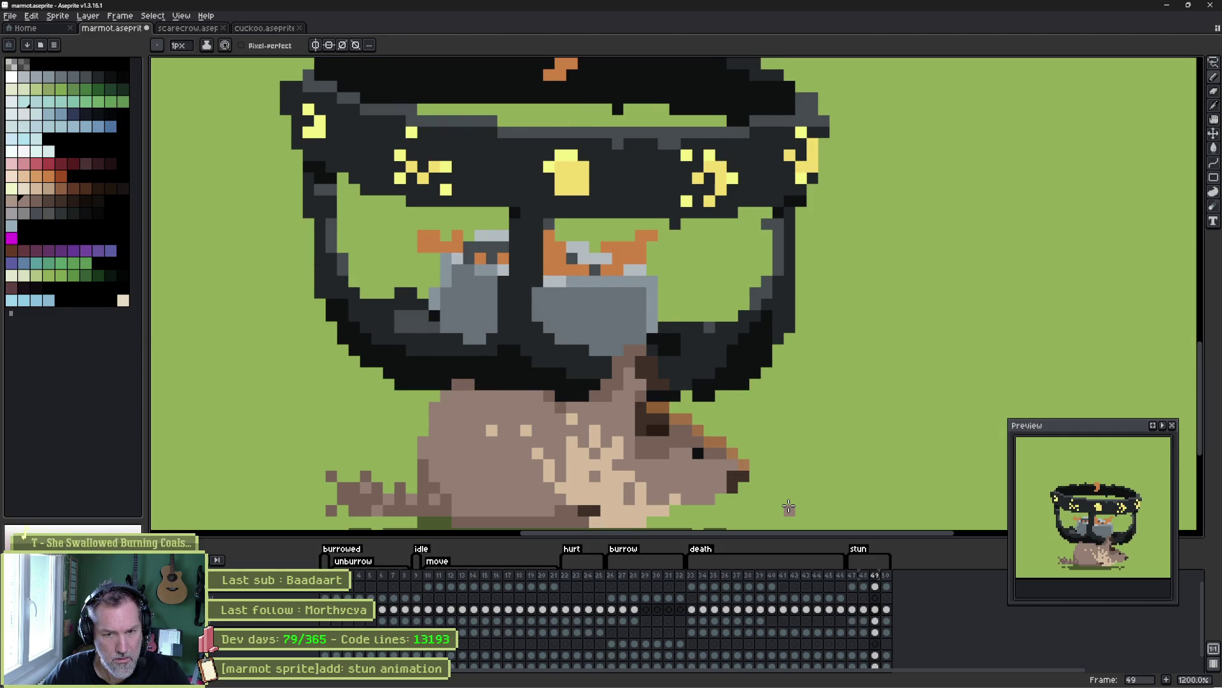
pyautogui.press('Right')
pyautogui.press('Left')
pyautogui.press('Left')
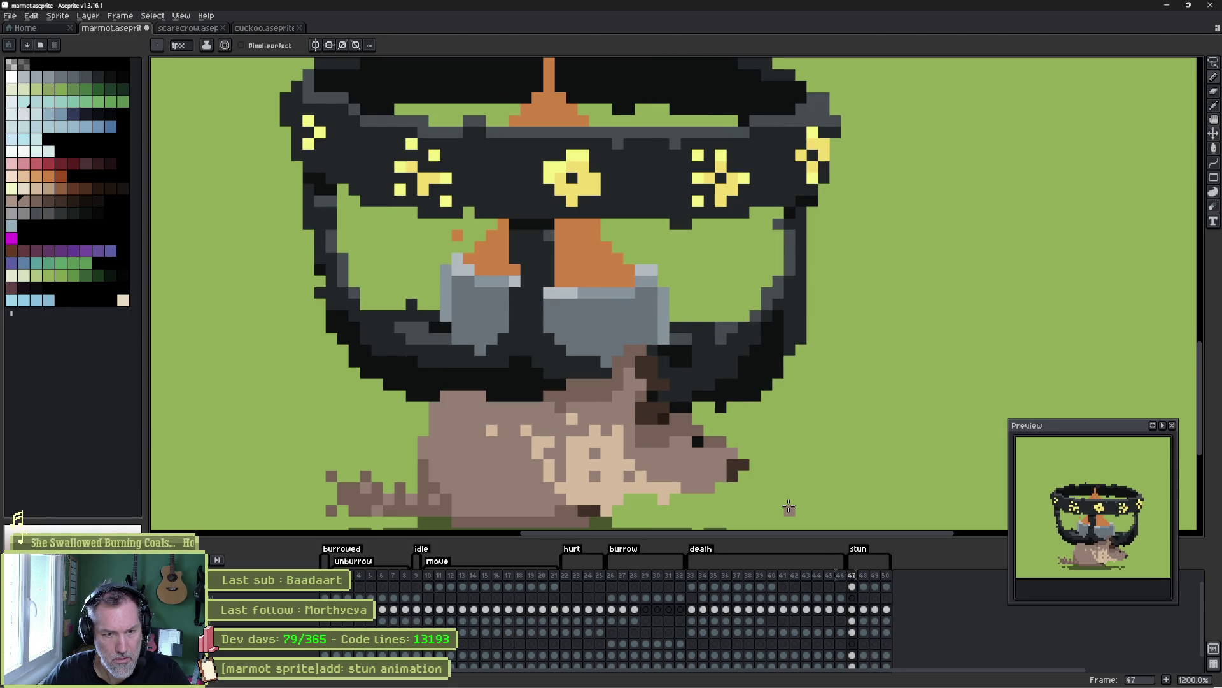
pyautogui.press('Left')
pyautogui.press('Right')
pyautogui.press('Right')
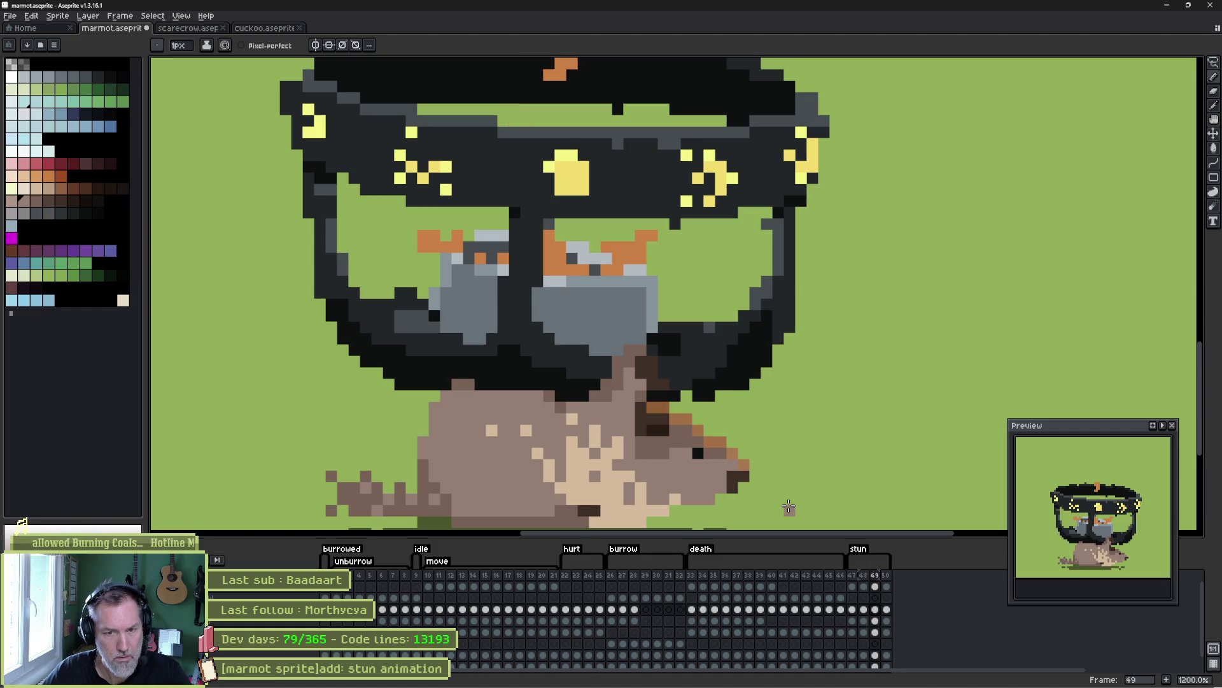
pyautogui.hotkey('ctrl', 'z')
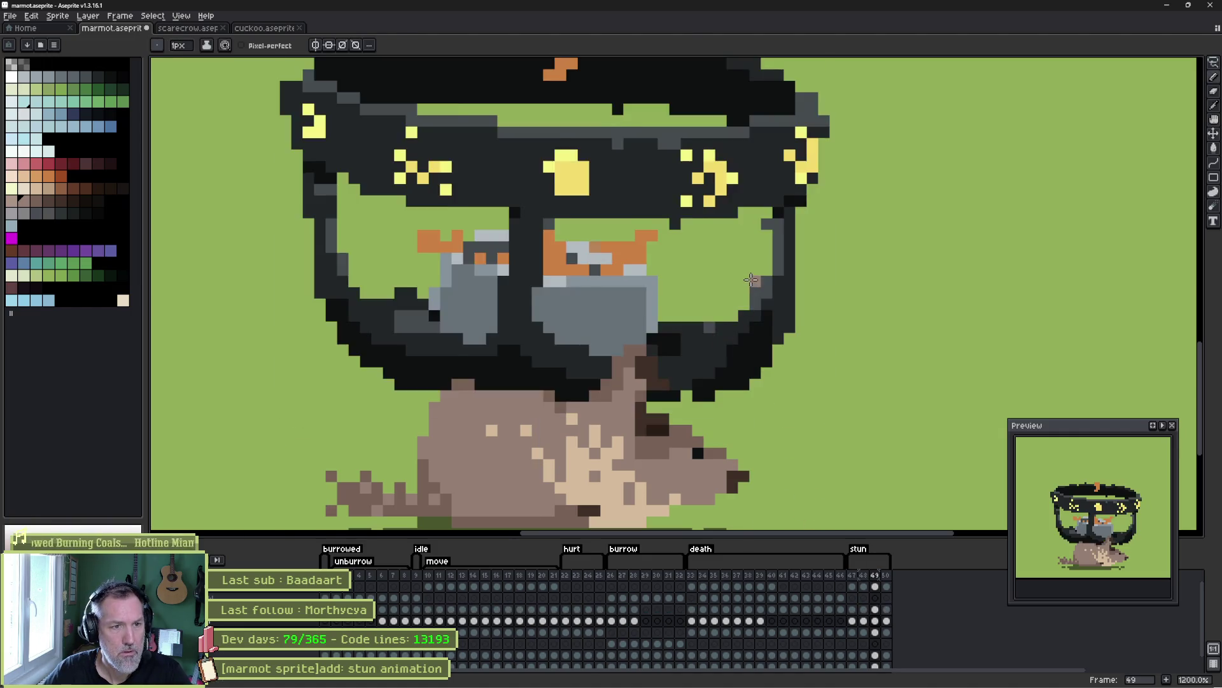
pyautogui.scroll(-2, 751, 279)
# - Try tilting the marquee-selected hat and goggles, then undo the rotation
pyautogui.press('m')
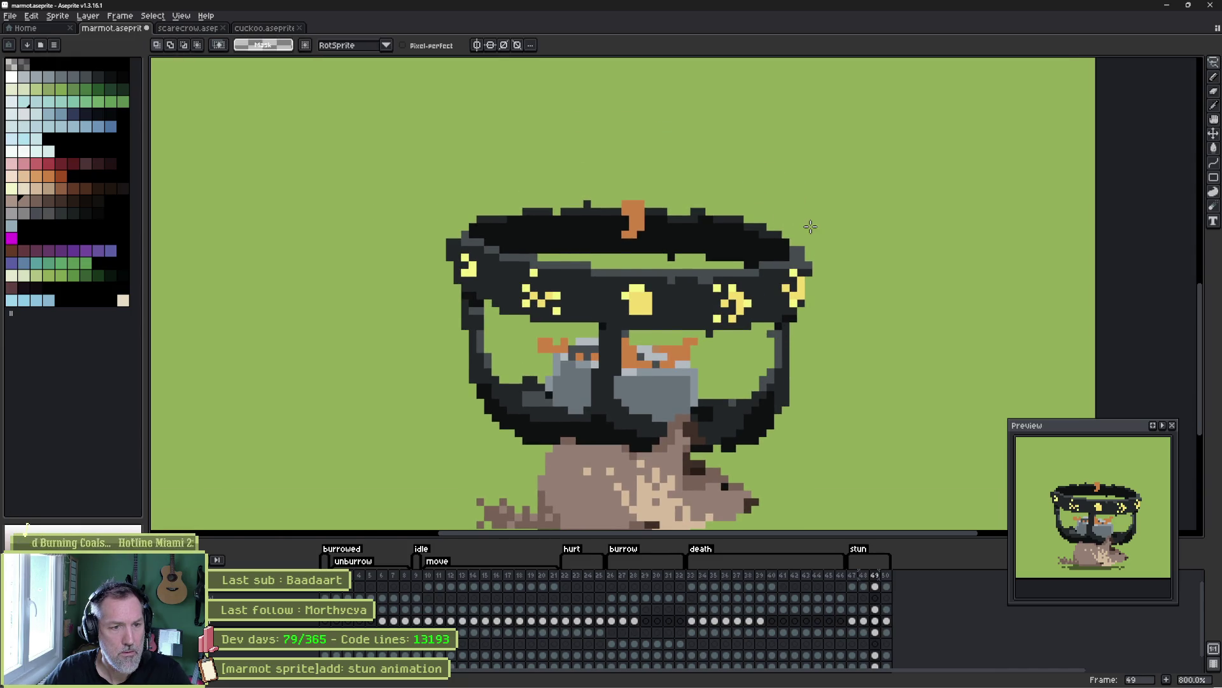
pyautogui.hotkey('ctrl', 'shift', 'd')
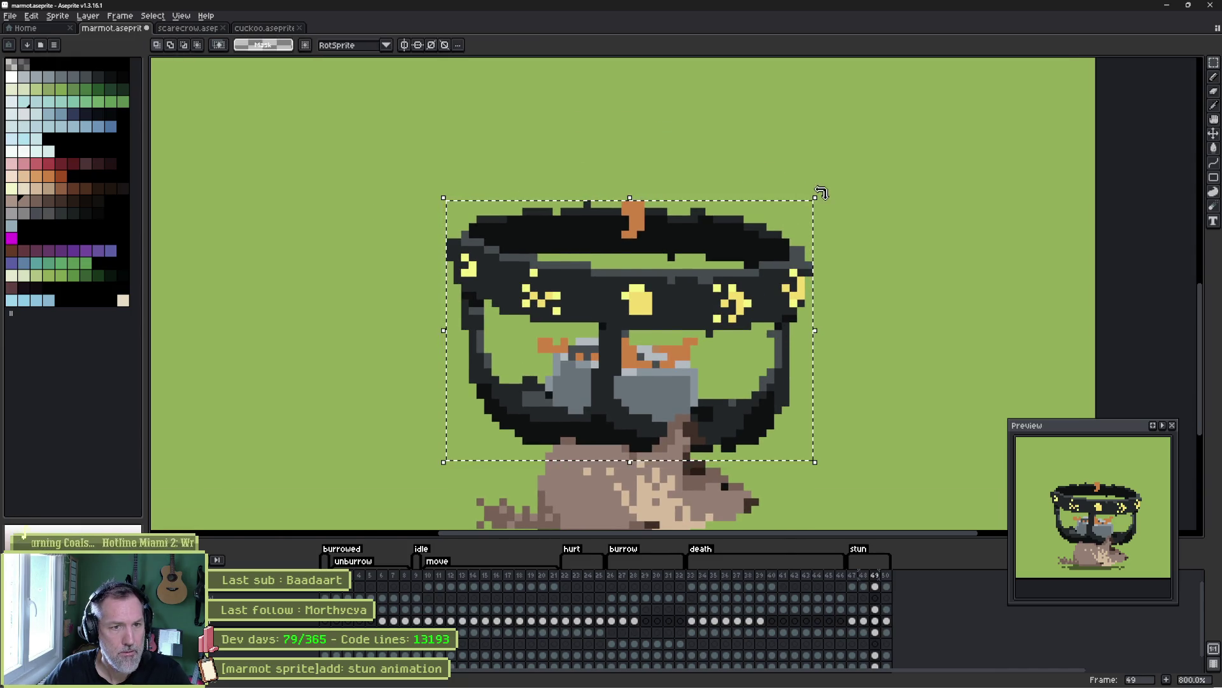
pyautogui.moveTo(821, 192); pyautogui.dragTo(833, 199)
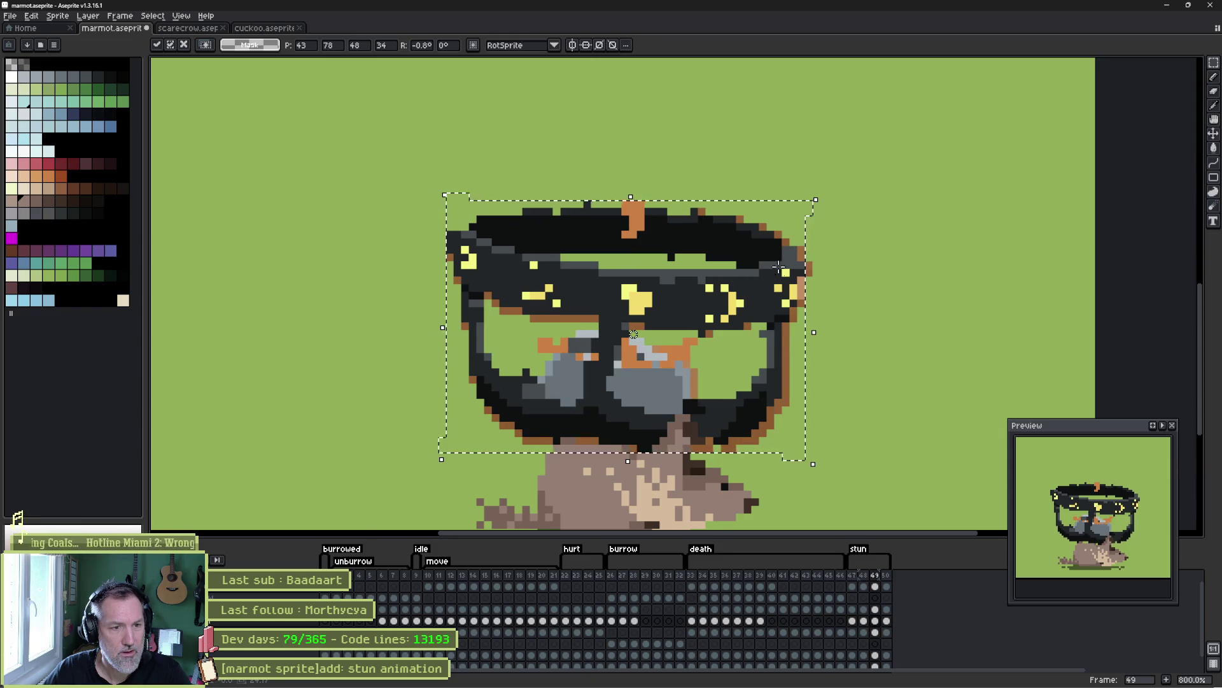
pyautogui.hotkey('ctrl', 'd')
pyautogui.press('v')
pyautogui.hotkey('ctrl', 'z')
pyautogui.hotkey('ctrl', 'z')
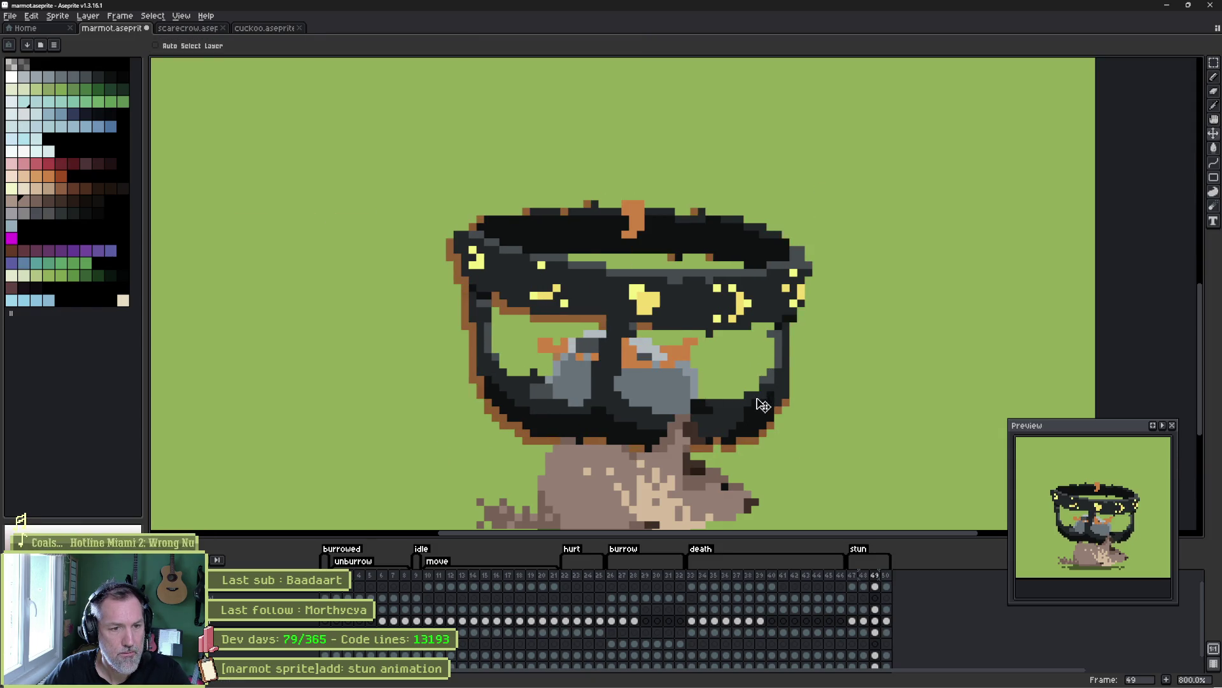
# - On frame 49, lasso the helmet and face and shift them slightly left, then pick dark colours
pyautogui.press('Return')
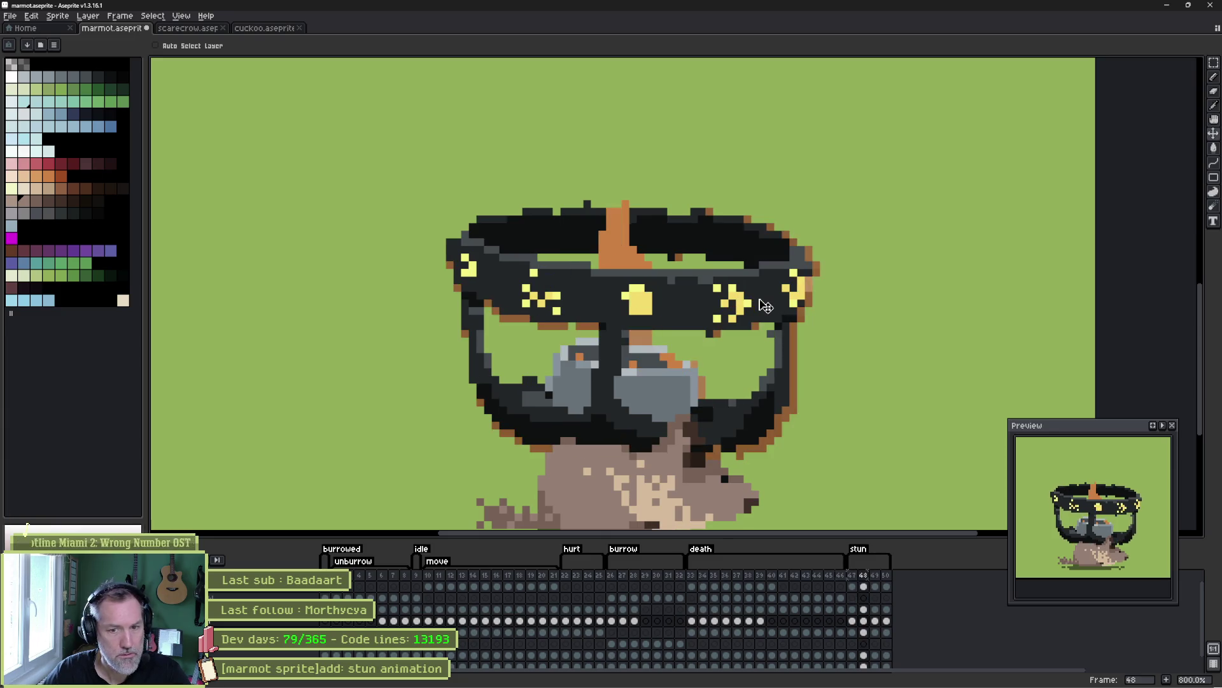
pyautogui.press('Right')
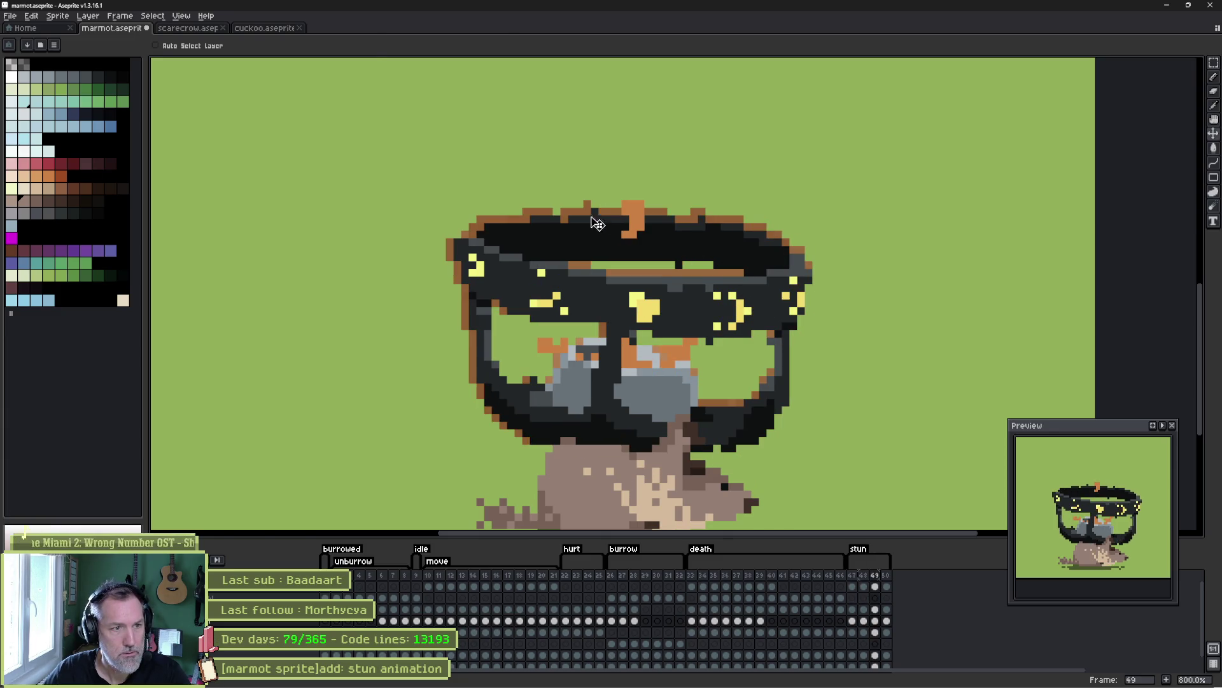
pyautogui.hotkey('ctrl', 'v')
pyautogui.moveTo(602, 197)
pyautogui.mouseDown()
pyautogui.moveTo(646, 228)
pyautogui.moveTo(621, 344)
pyautogui.moveTo(562, 460)
pyautogui.moveTo(428, 235)
pyautogui.mouseUp()
pyautogui.moveTo(546, 285); pyautogui.dragTo(540, 284)
pyautogui.press('b')
pyautogui.keyDown('alt'); pyautogui.click(652, 249); pyautogui.keyUp('alt')
pyautogui.keyDown('alt'); pyautogui.click(617, 305); pyautogui.keyUp('alt')
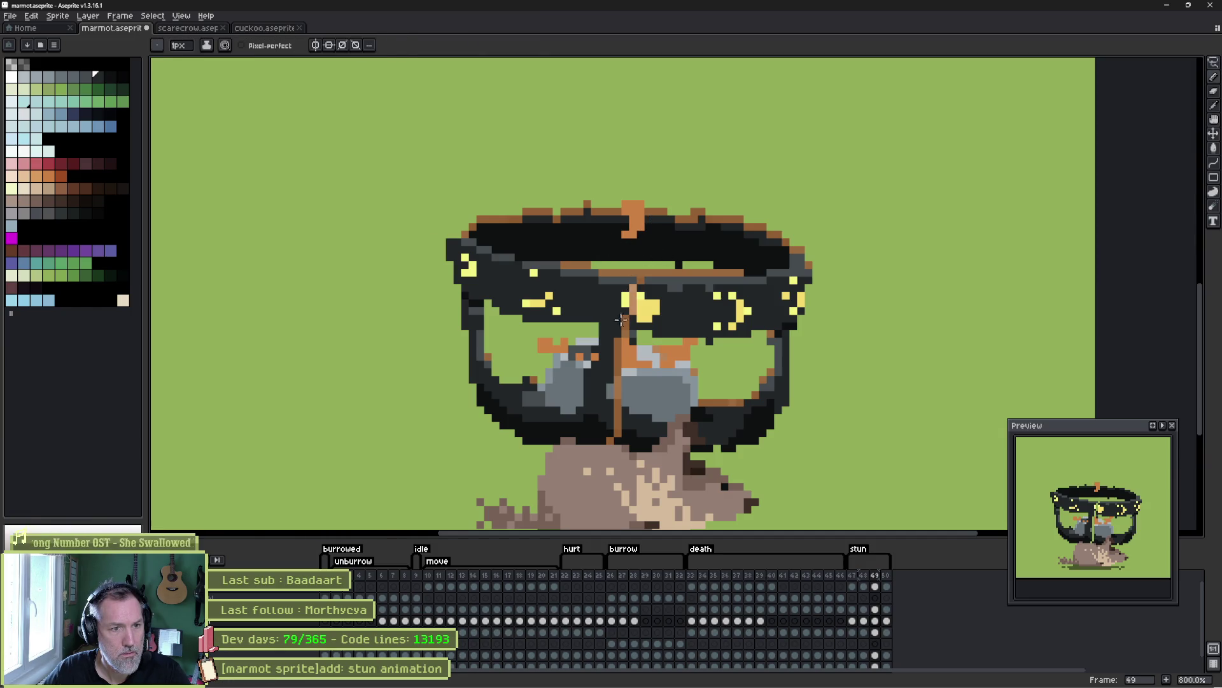
# - Darken a yellow highlight pixel on frame 49's goggle band, sample goggle greys, and review frames 48–50
pyautogui.click(629, 297)
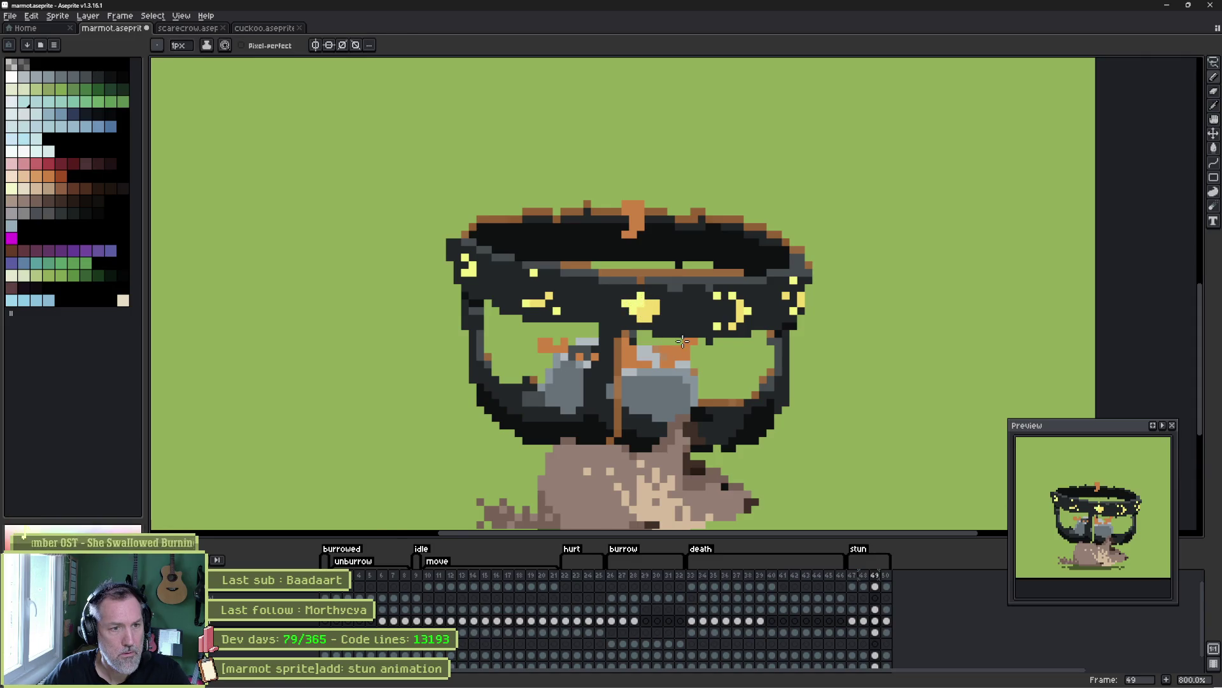
pyautogui.keyDown('alt'); pyautogui.click(616, 428); pyautogui.keyUp('alt')
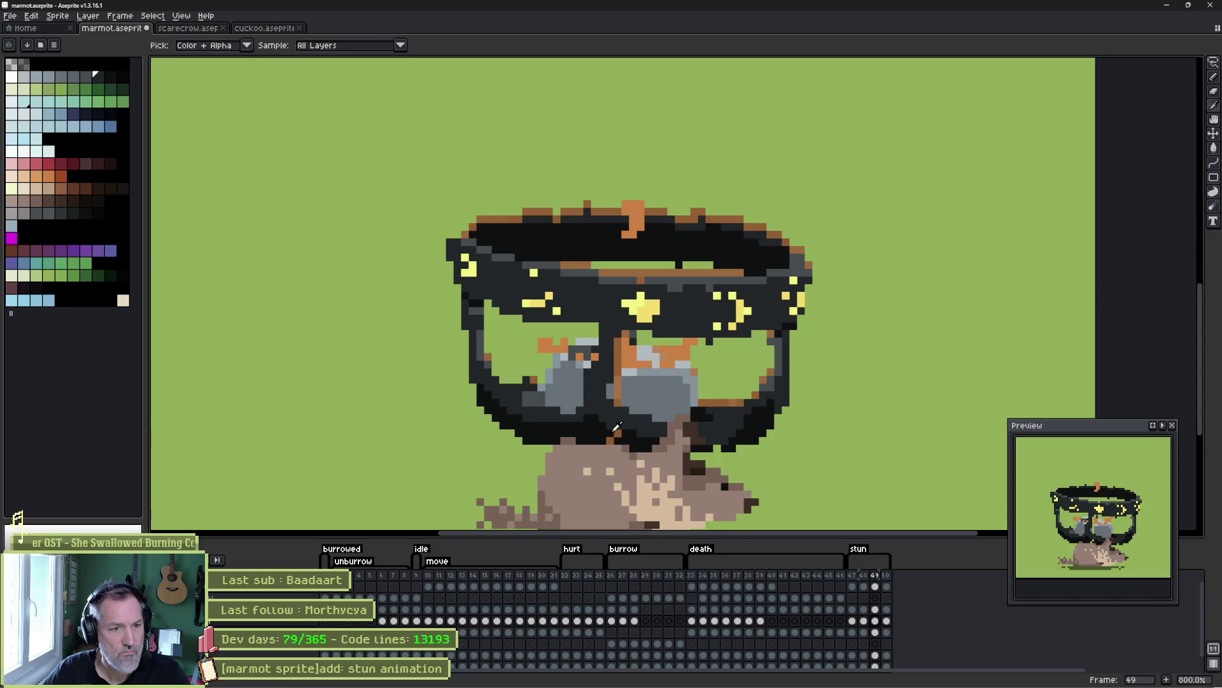
pyautogui.keyDown('alt'); pyautogui.click(619, 399); pyautogui.keyUp('alt')
pyautogui.keyDown('alt'); pyautogui.click(618, 380); pyautogui.keyUp('alt')
pyautogui.press(',')
pyautogui.press('Return')
pyautogui.press('Return')
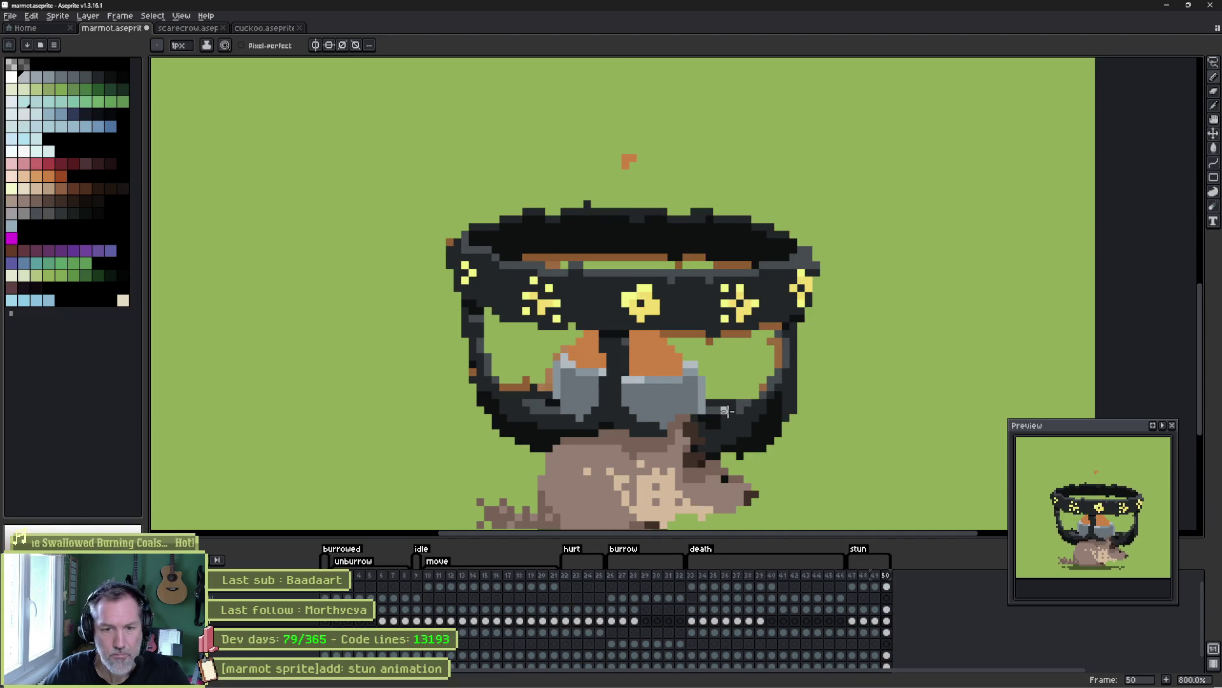
pyautogui.press(',')
pyautogui.press(',')
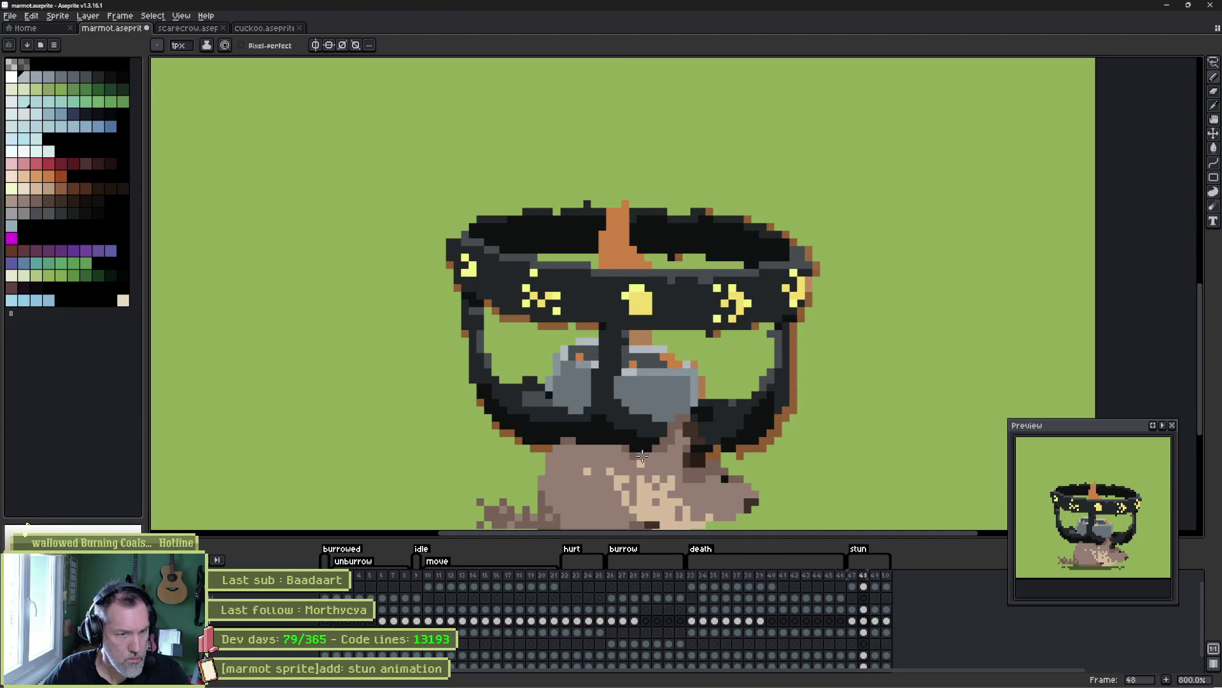
# - Undo the stray light-grey outline stroke on the marmot's head
pyautogui.press('Return')
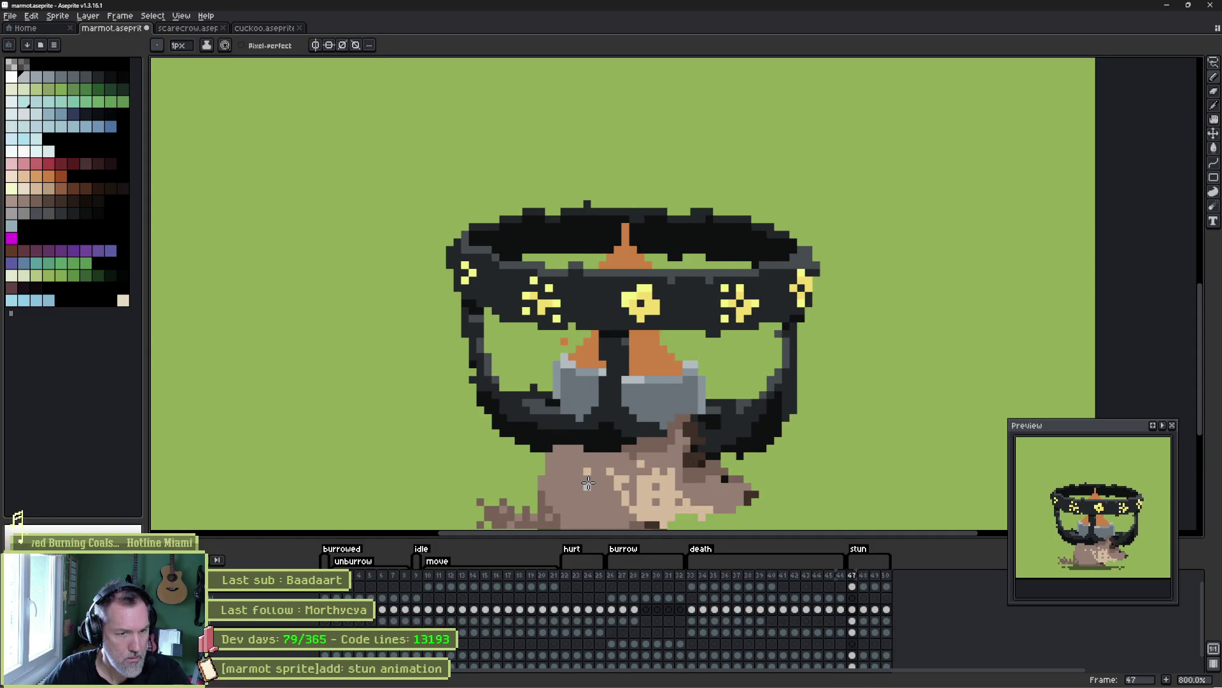
pyautogui.press('m')
pyautogui.press('b')
pyautogui.moveTo(531, 433)
pyautogui.mouseDown()
pyautogui.moveTo(662, 433)
pyautogui.moveTo(659, 491)
pyautogui.moveTo(515, 489)
pyautogui.moveTo(511, 432)
pyautogui.mouseUp()
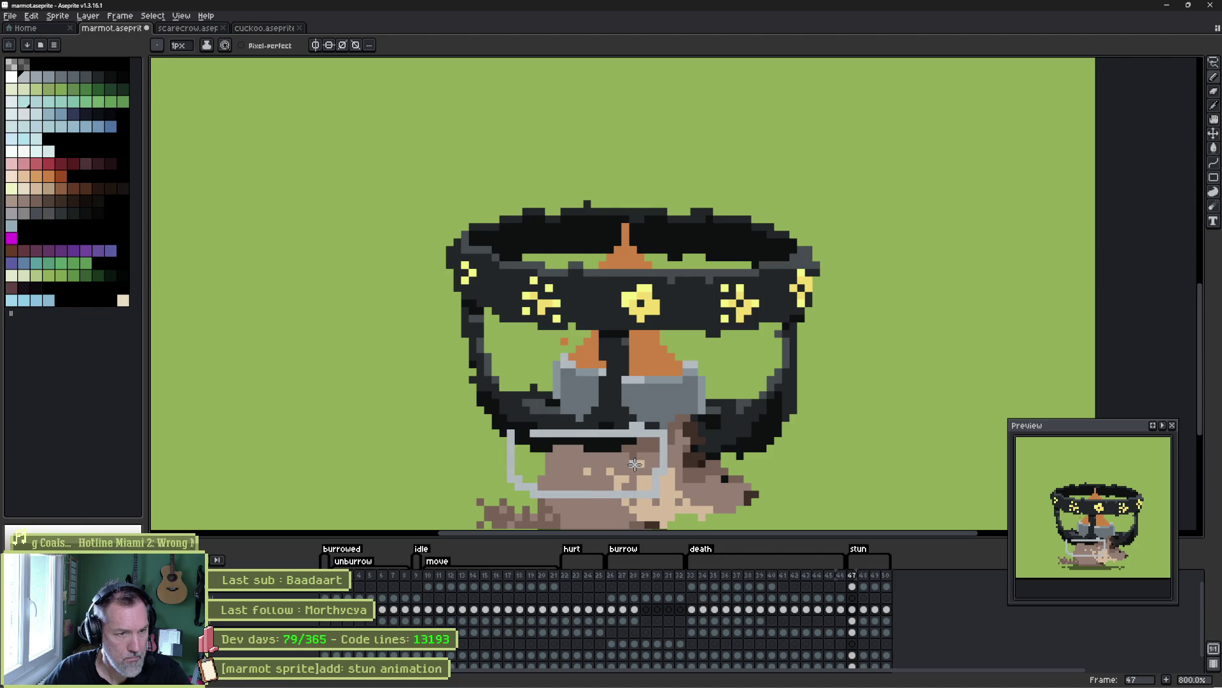
pyautogui.hotkey('ctrl', 'z')
pyautogui.press('m')
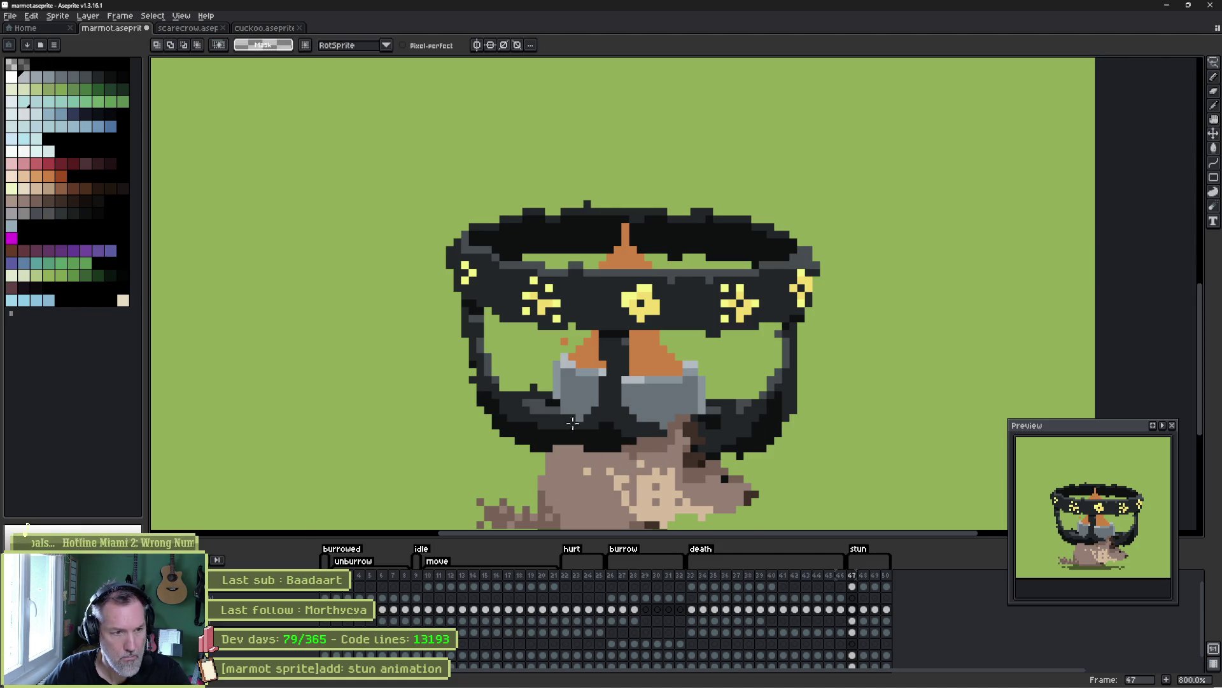
pyautogui.moveTo(506, 428); pyautogui.dragTo(673, 497)
pyautogui.hotkey('ctrl', 'd')
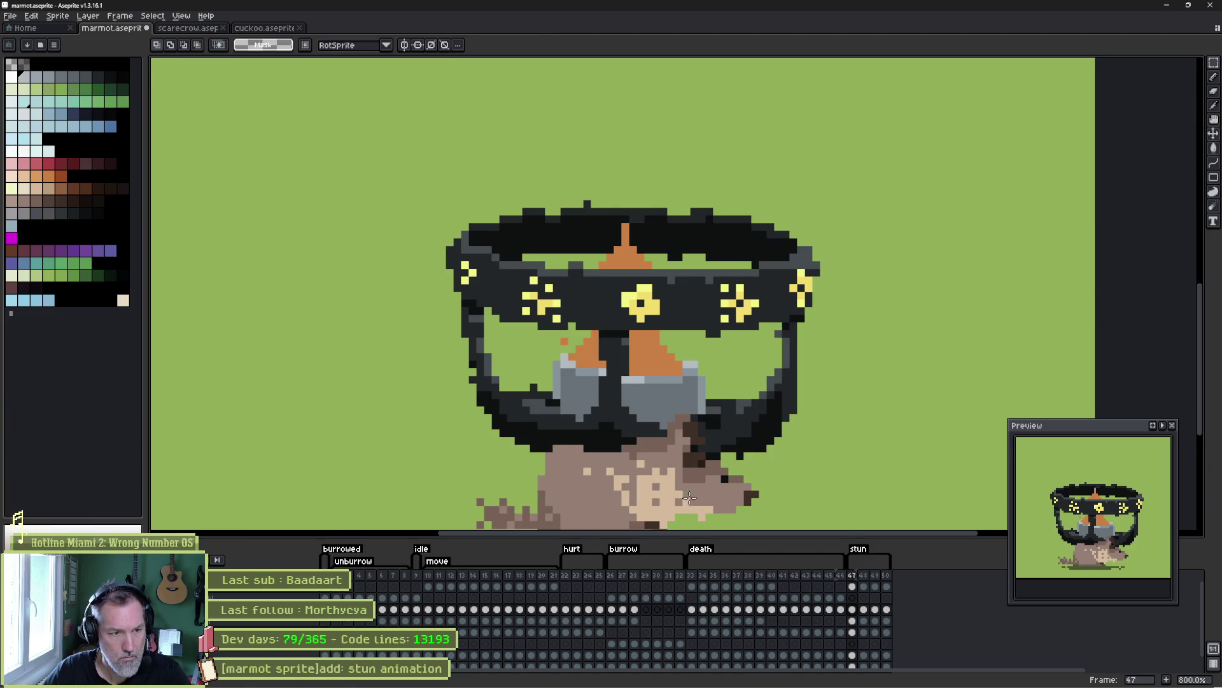
# - Select the four stun cels, commit the hat area on frame 50, and save the sprite
pyautogui.click(854, 609)
pyautogui.moveTo(859, 612); pyautogui.dragTo(887, 616)
pyautogui.click(888, 612)
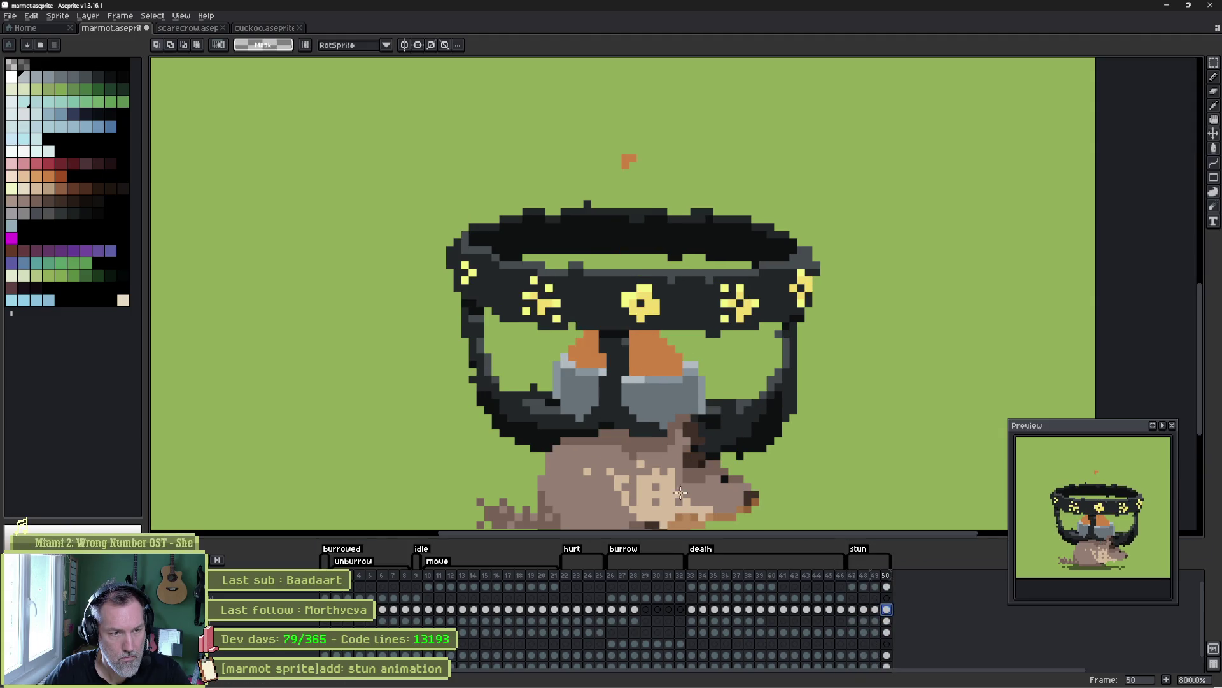
pyautogui.moveTo(507, 422)
pyautogui.mouseDown()
pyautogui.moveTo(636, 464)
pyautogui.moveTo(672, 494)
pyautogui.mouseUp()
pyautogui.click(668, 491)
pyautogui.hotkey('ctrl', 'd')
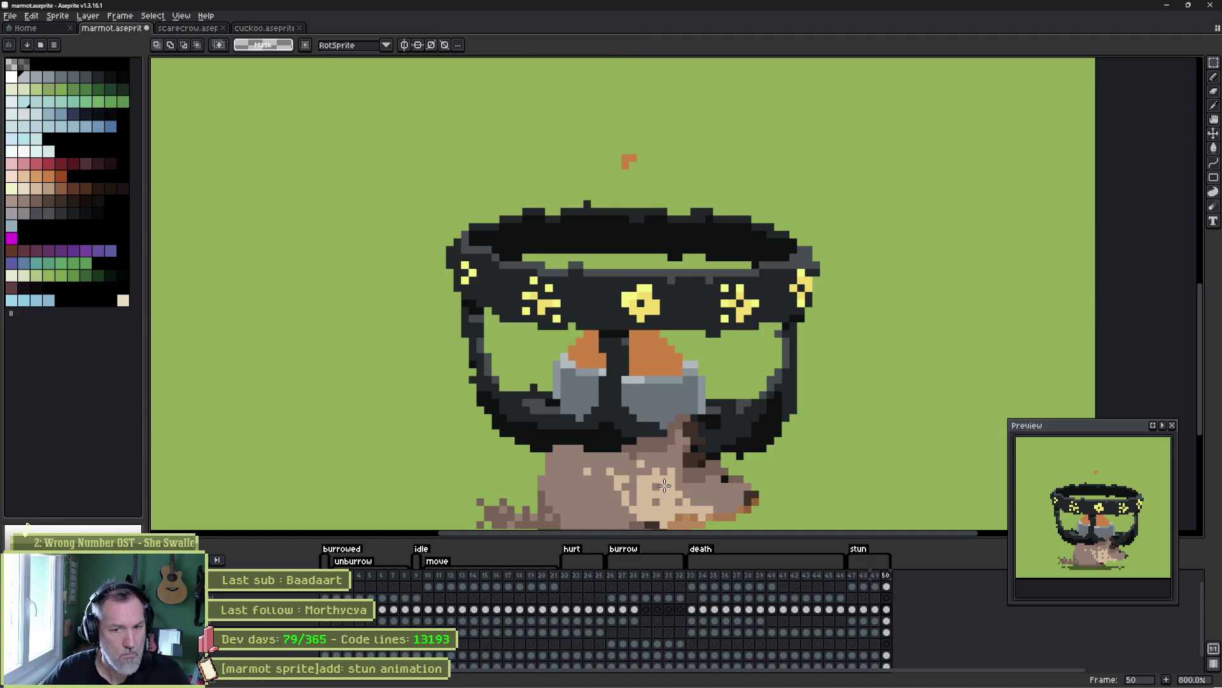
pyautogui.press('Return')
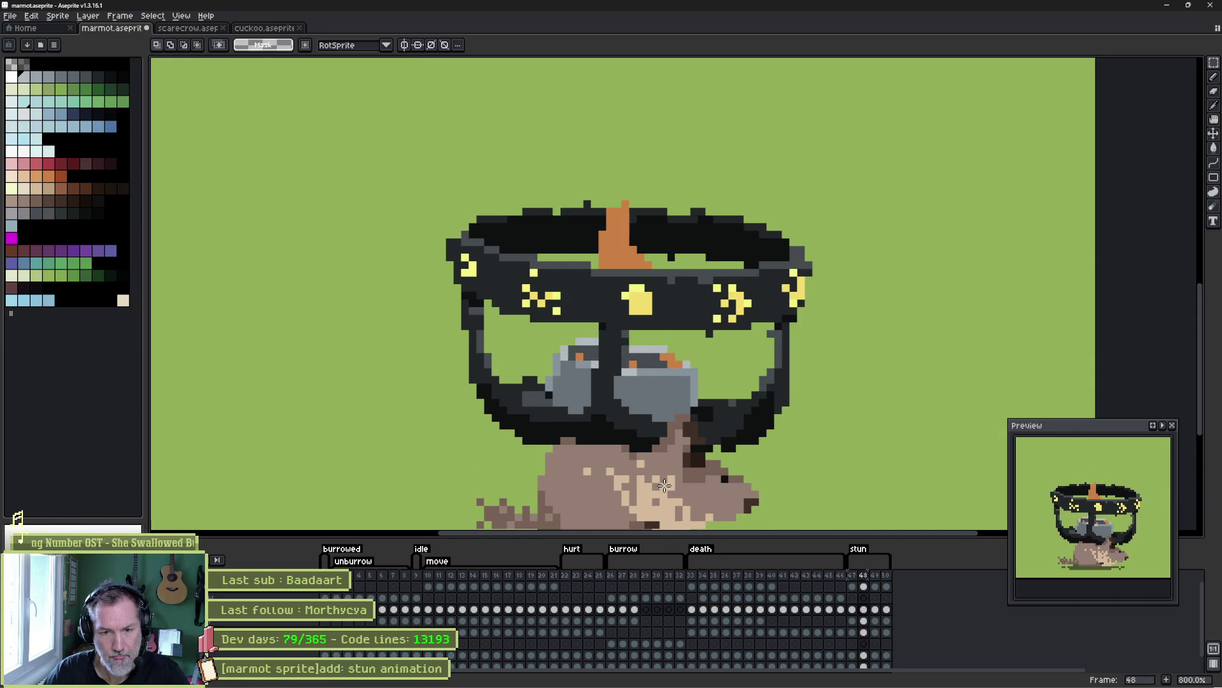
pyautogui.hotkey('ctrl', 's')
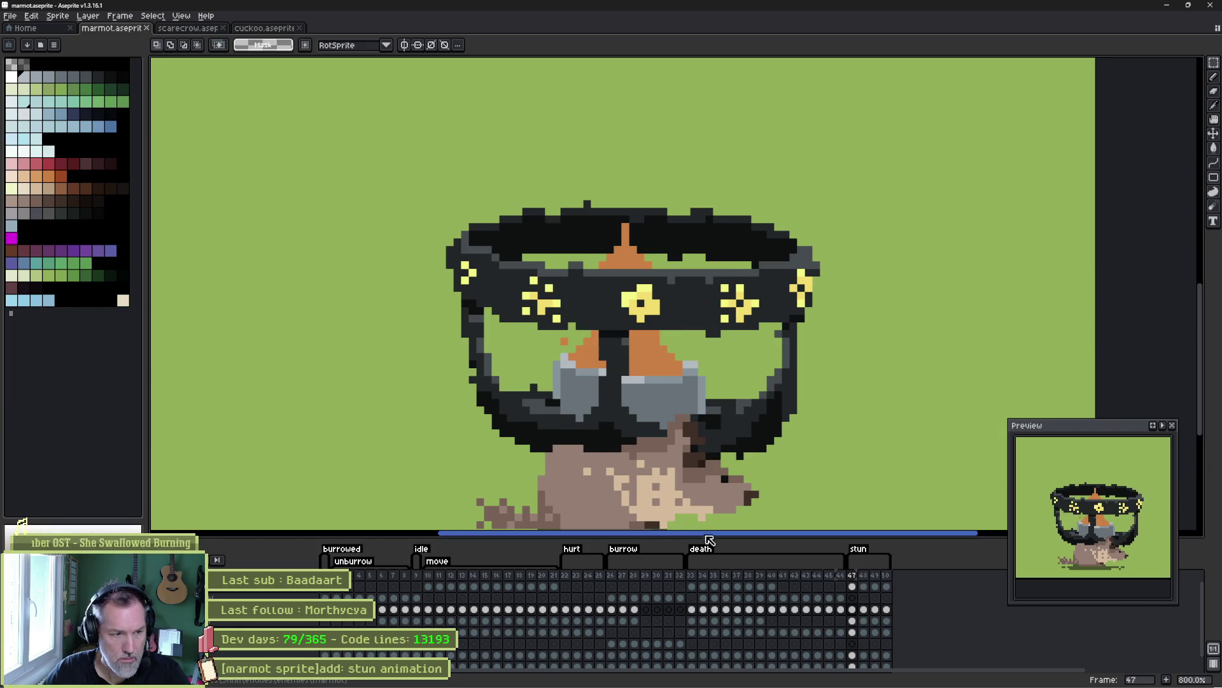
# - Step through stun frames 47 to 50 and play the animation
pyautogui.click(852, 620)
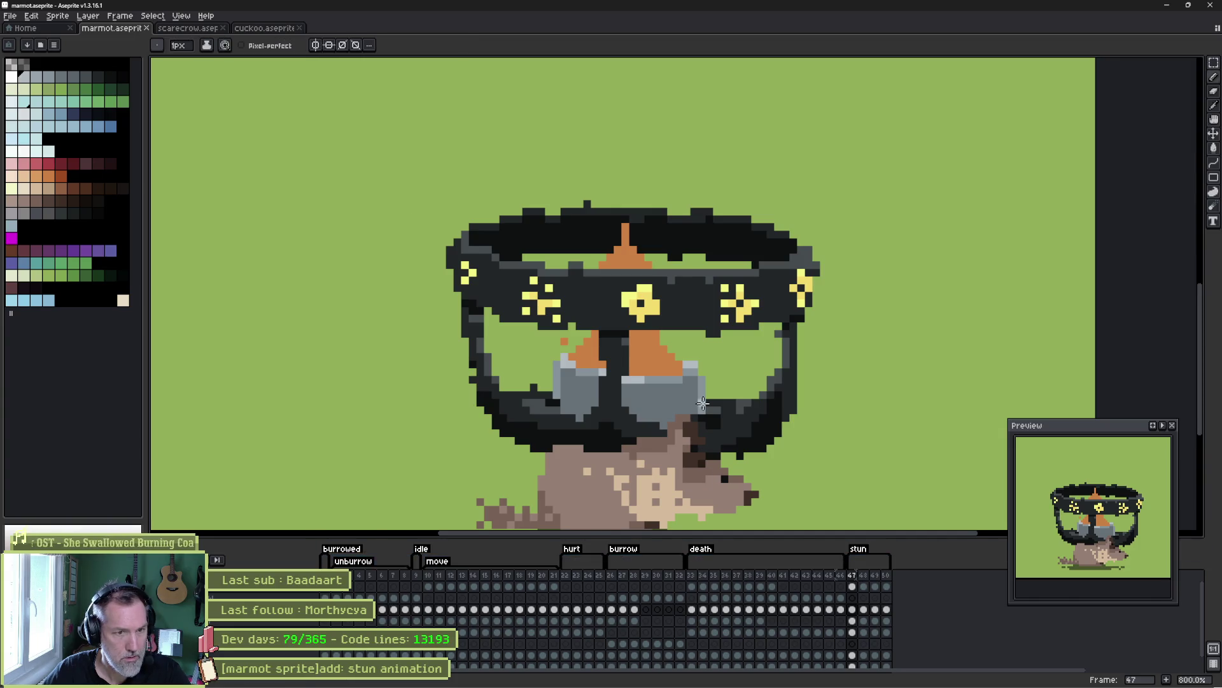
pyautogui.click(863, 620)
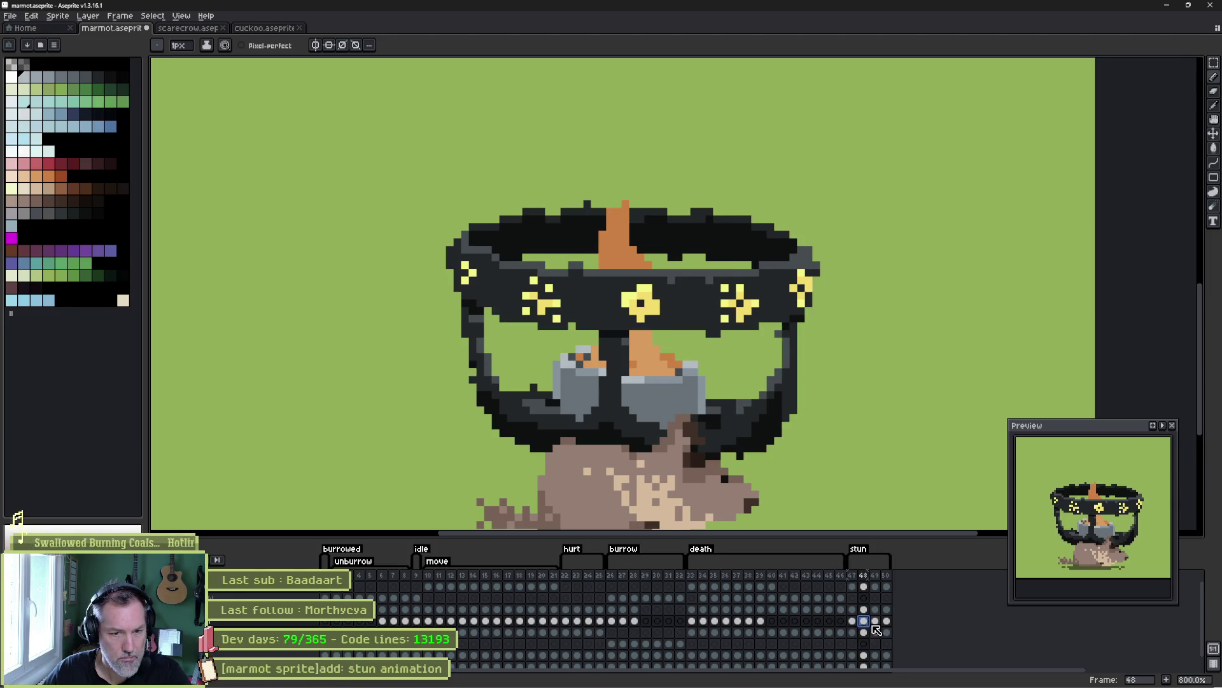
pyautogui.click(876, 622)
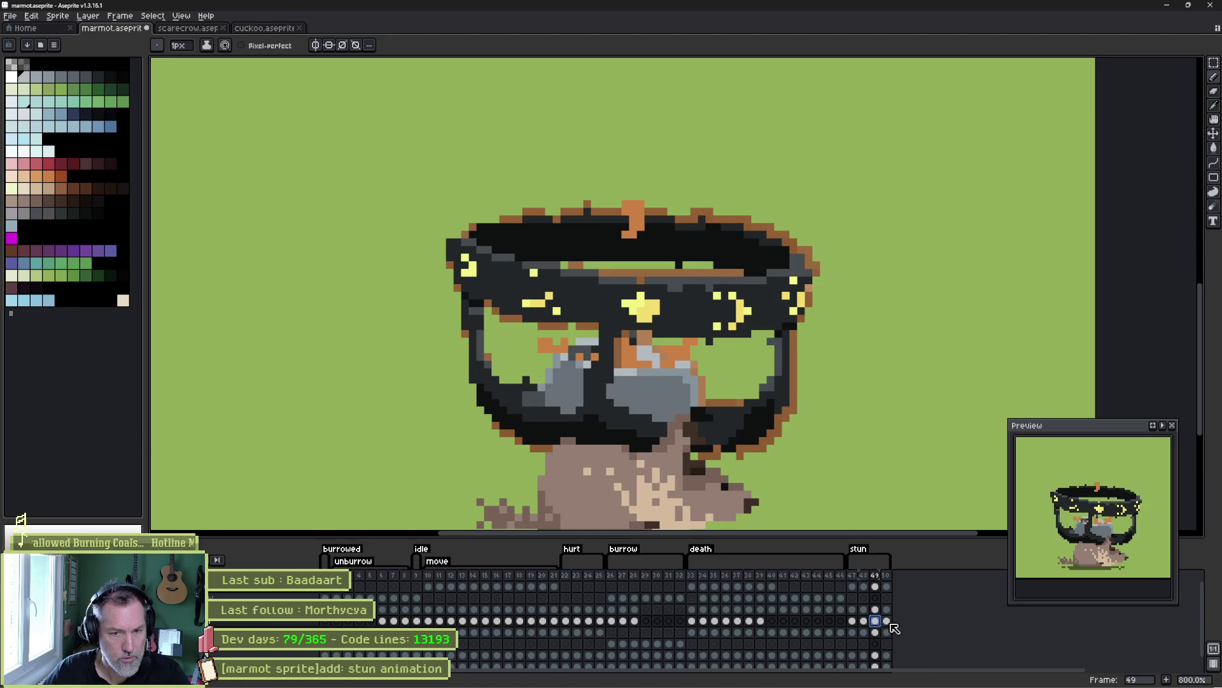
pyautogui.click(887, 622)
pyautogui.press('Return')
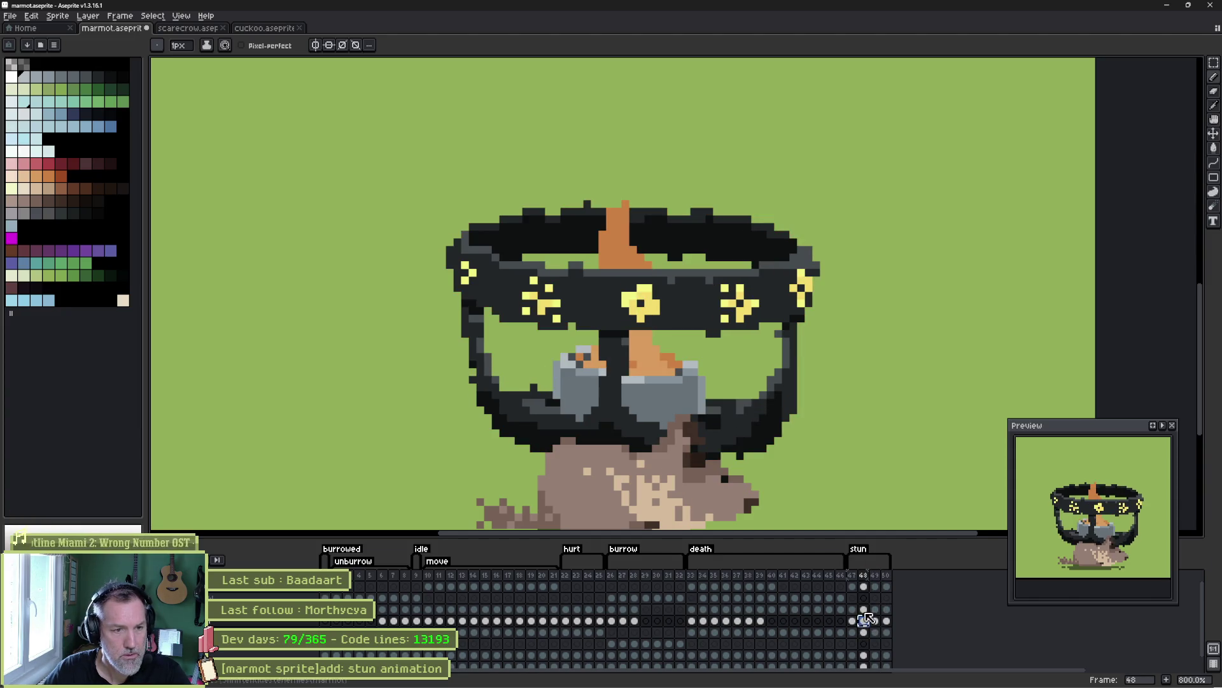
pyautogui.moveTo(531, 400); pyautogui.dragTo(524, 352)
# - Shift the marquee-selected goggles on frame 48 so the brown strap lines show
pyautogui.press('m')
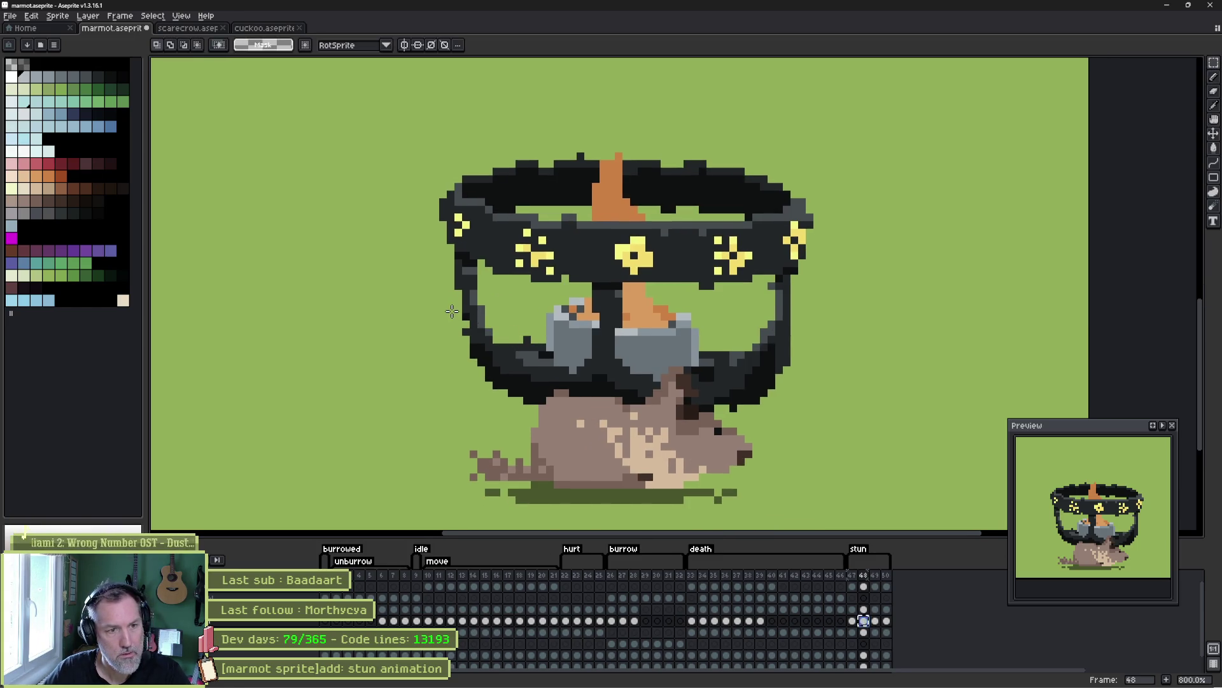
pyautogui.moveTo(448, 306); pyautogui.dragTo(817, 415)
pyautogui.click(717, 377)
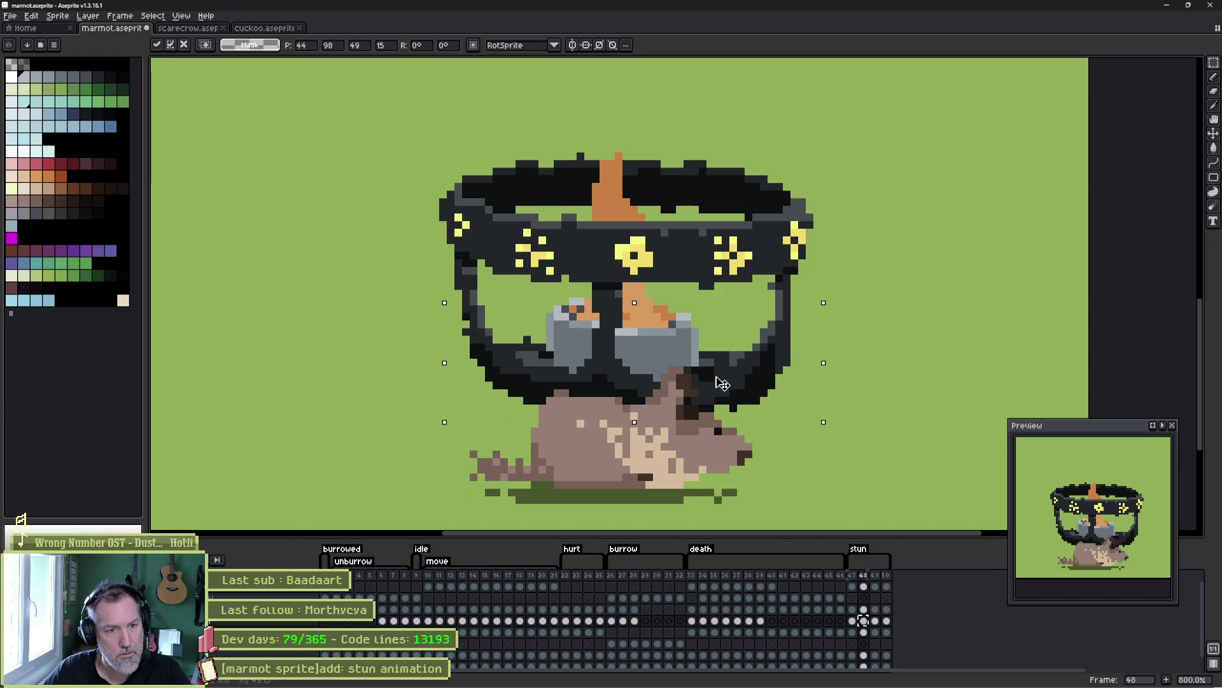
pyautogui.press('Return')
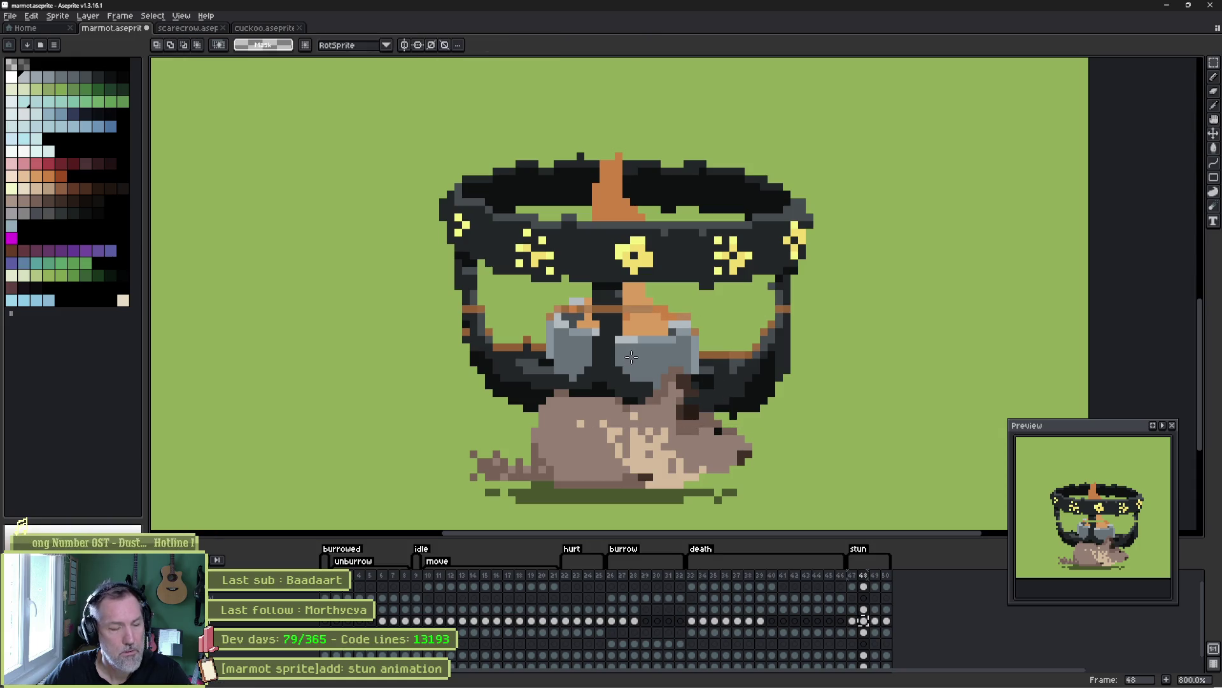
# - Lower the selected hat one pixel on frame 49, then compare frames 47, 48 and 50
pyautogui.click(877, 622)
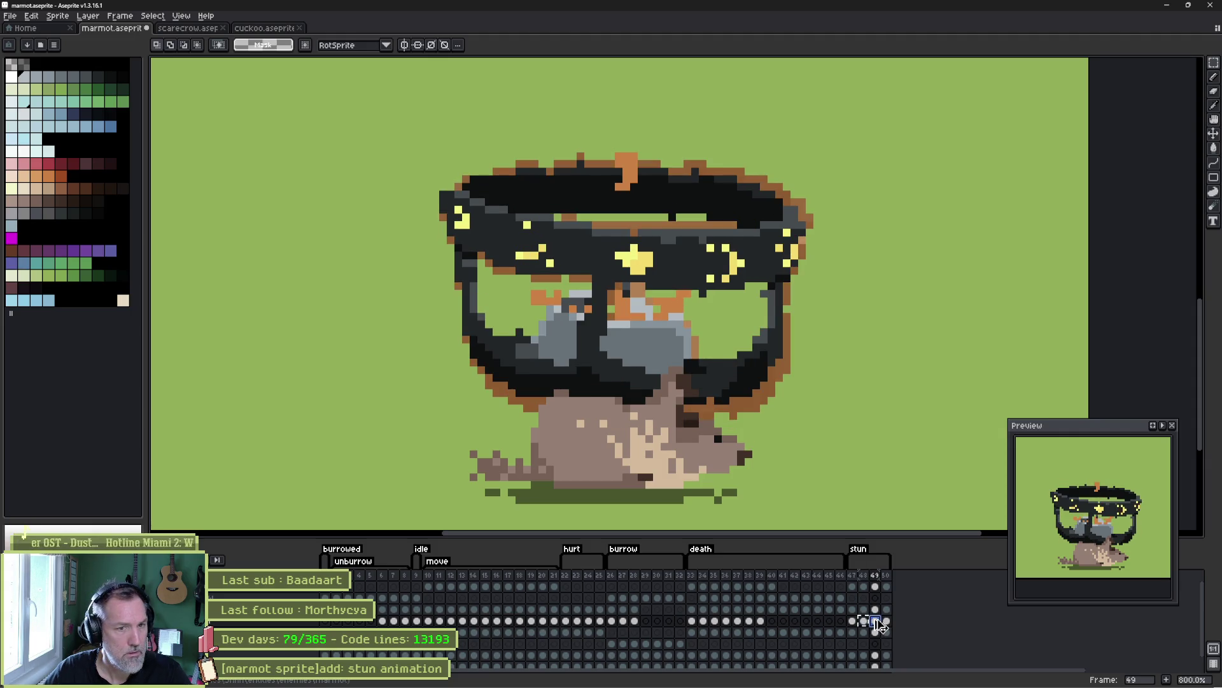
pyautogui.hotkey('ctrl', 'v')
pyautogui.moveTo(367, 132)
pyautogui.mouseDown()
pyautogui.moveTo(818, 265)
pyautogui.moveTo(851, 309)
pyautogui.mouseUp()
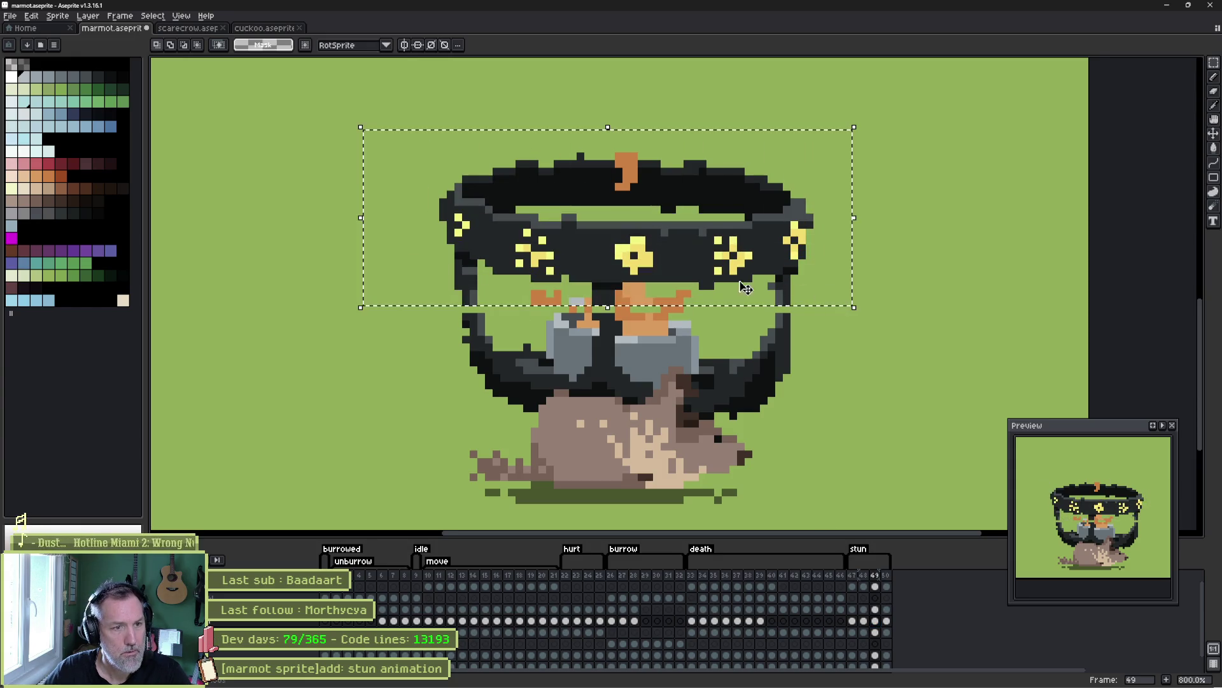
pyautogui.press('Down')
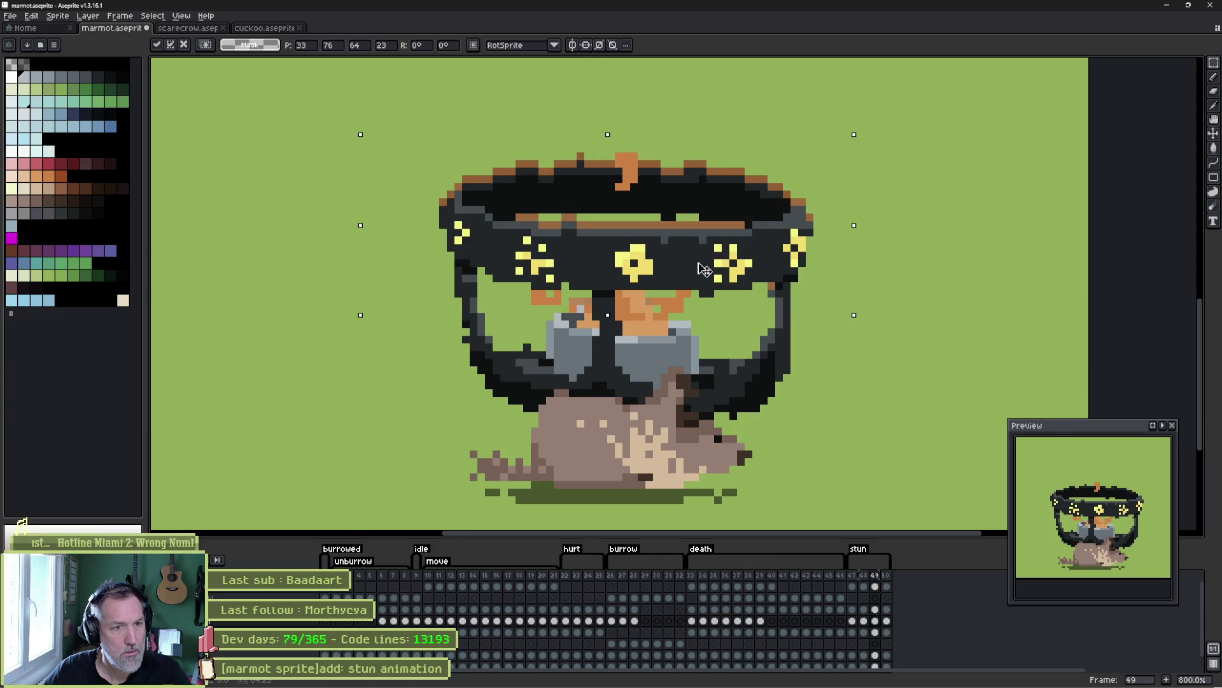
pyautogui.press('Right')
pyautogui.press('Right')
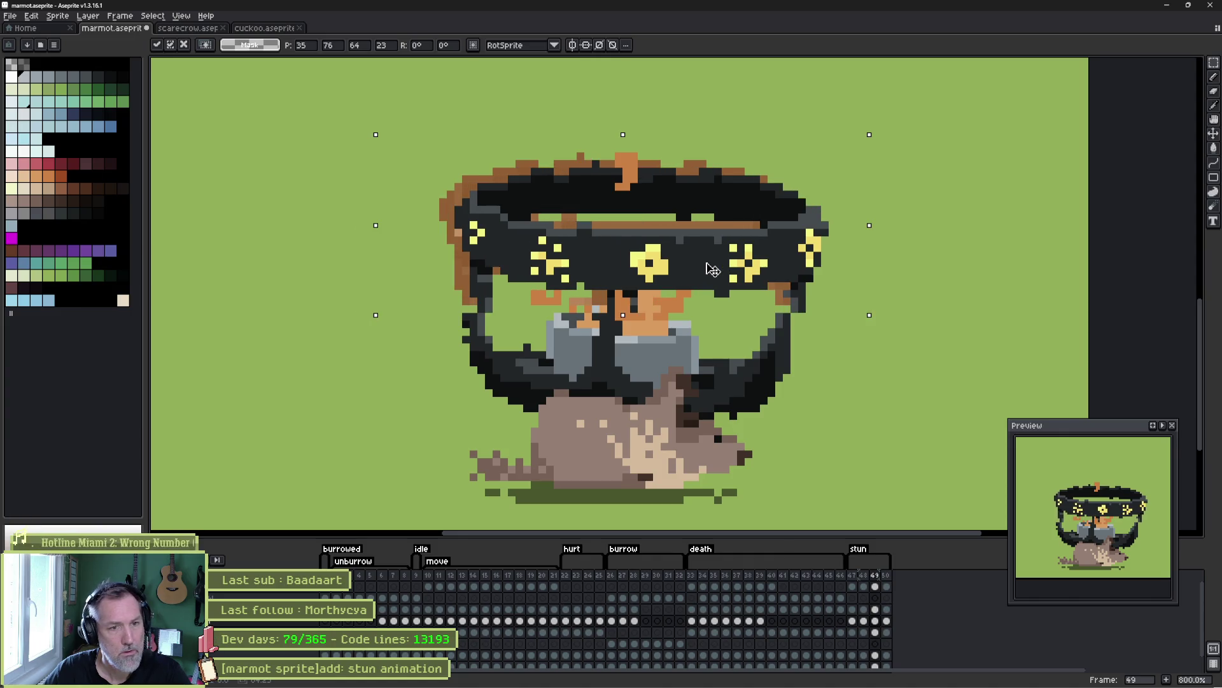
pyautogui.press('Left')
pyautogui.click(753, 340)
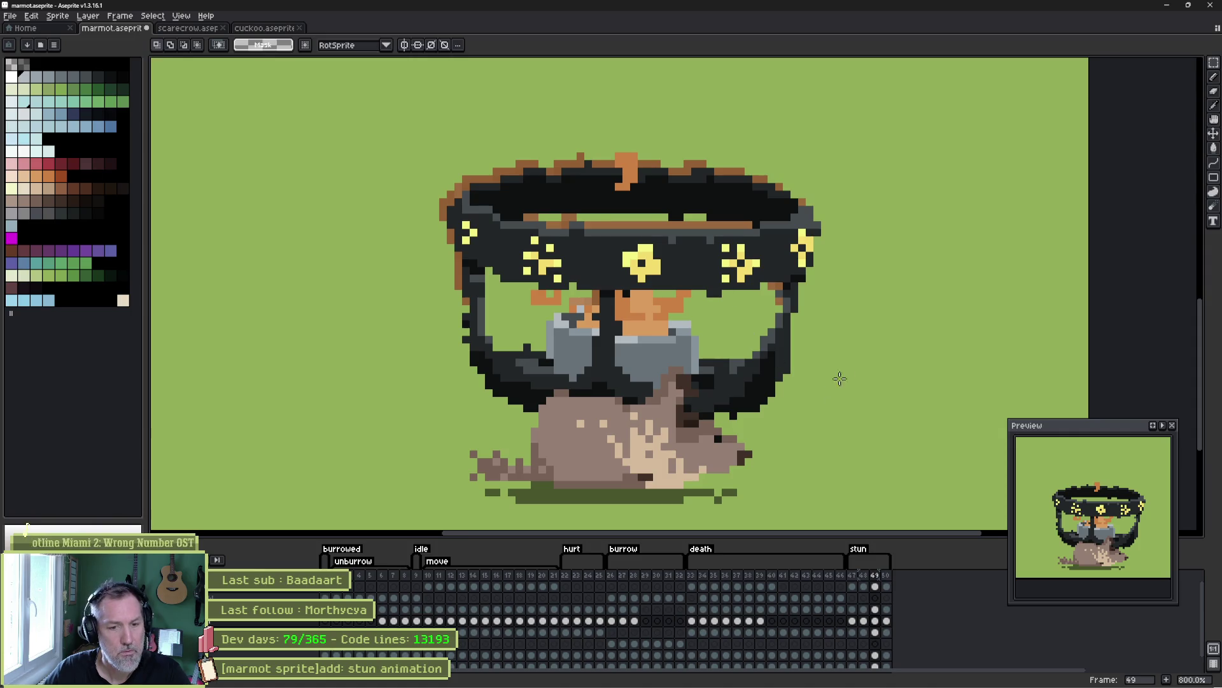
pyautogui.moveTo(852, 621); pyautogui.dragTo(878, 629)
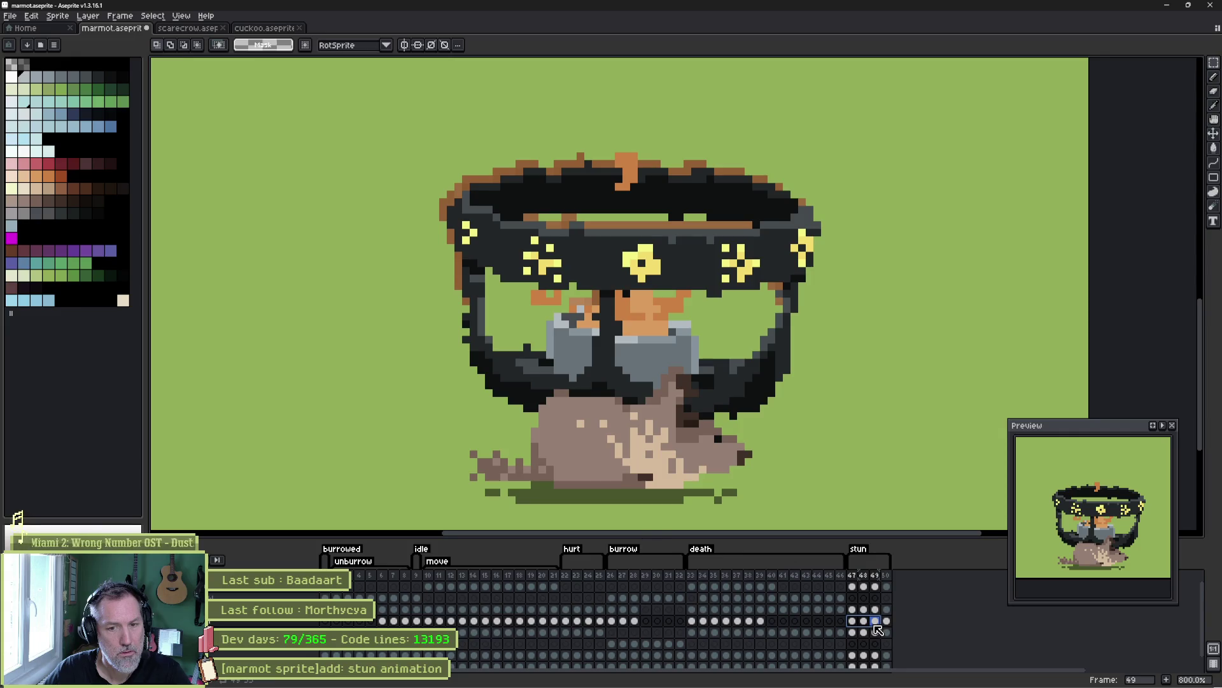
pyautogui.click(886, 622)
pyautogui.click(852, 622)
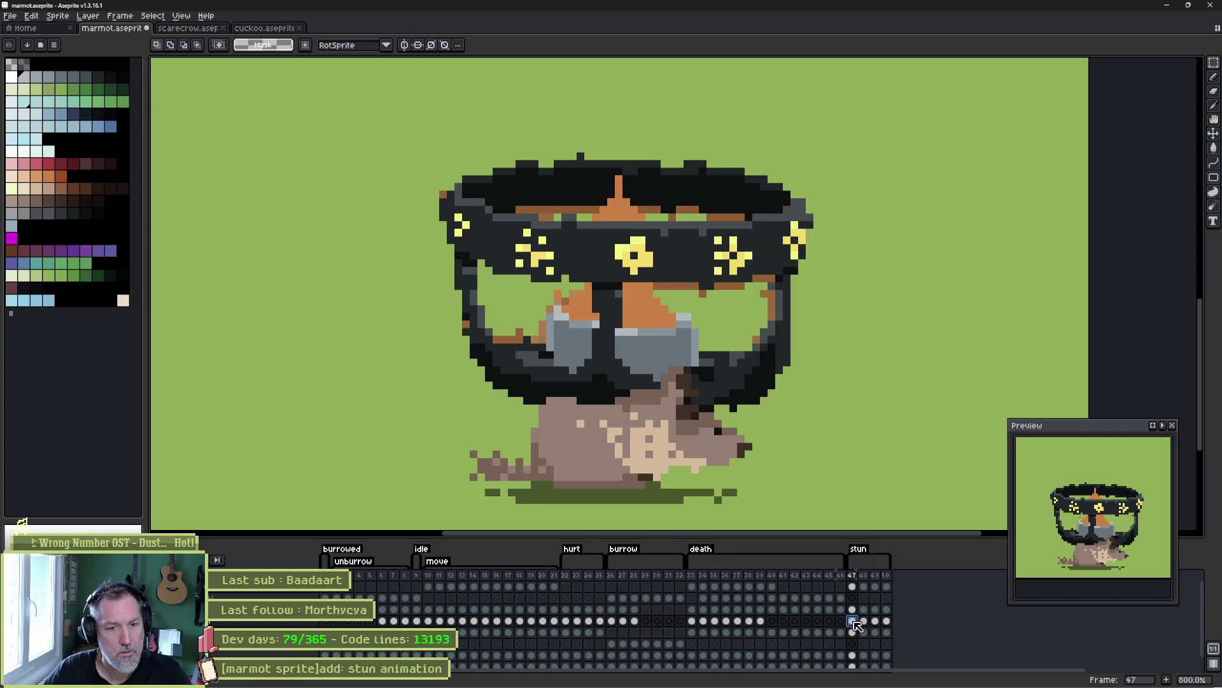
pyautogui.click(864, 622)
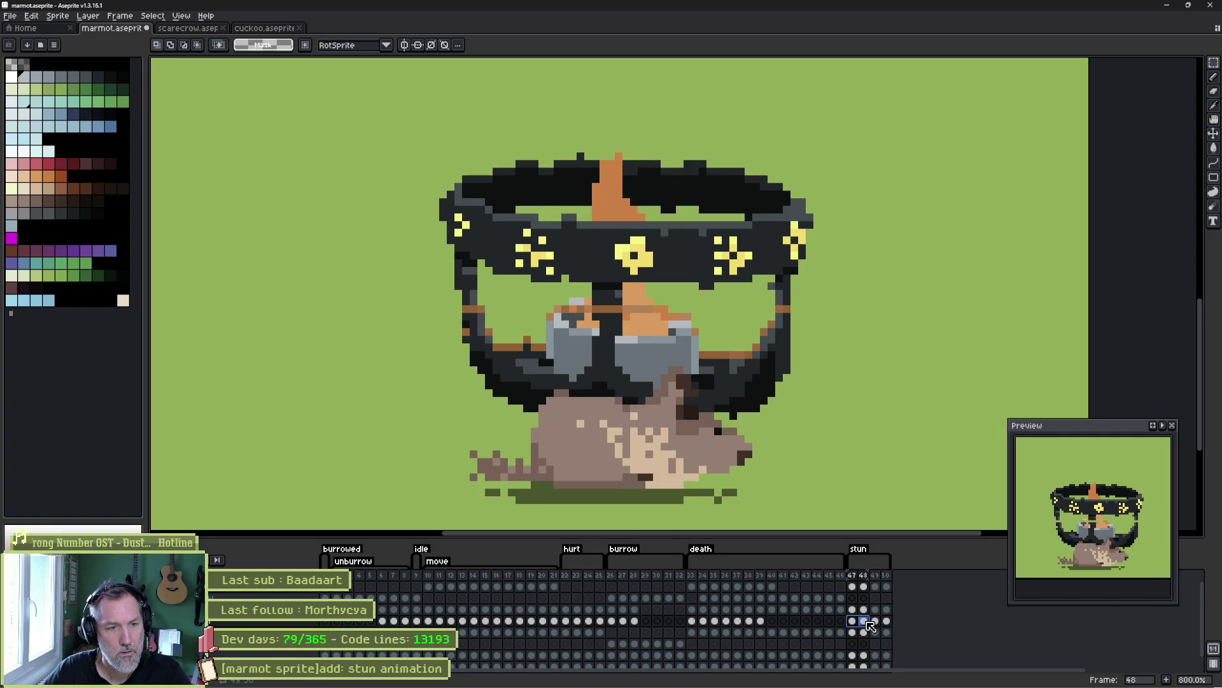
pyautogui.scroll(5, 502, 325)
# - Paint part of the brown goggle strap dark on stun frame 48
pyautogui.press('i')
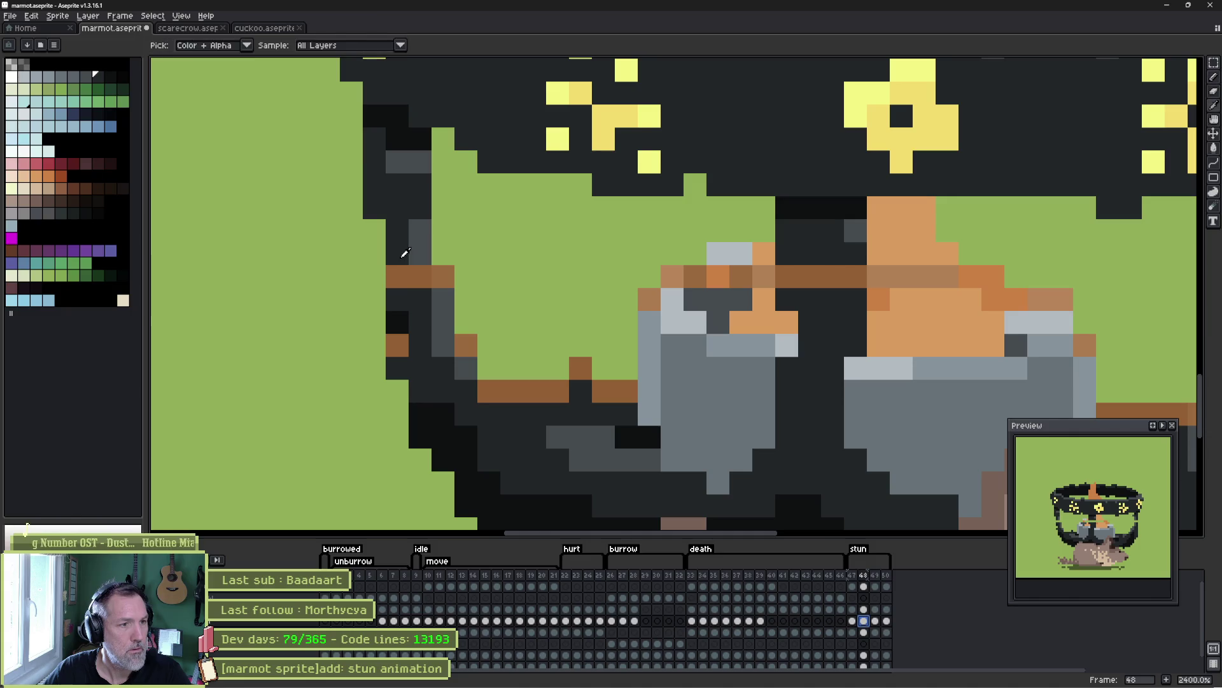
pyautogui.hotkey('ctrl', 'z')
pyautogui.press('b')
pyautogui.moveTo(790, 274)
pyautogui.mouseDown()
pyautogui.moveTo(853, 272)
pyautogui.moveTo(495, 259)
pyautogui.moveTo(286, 236)
pyautogui.mouseUp()
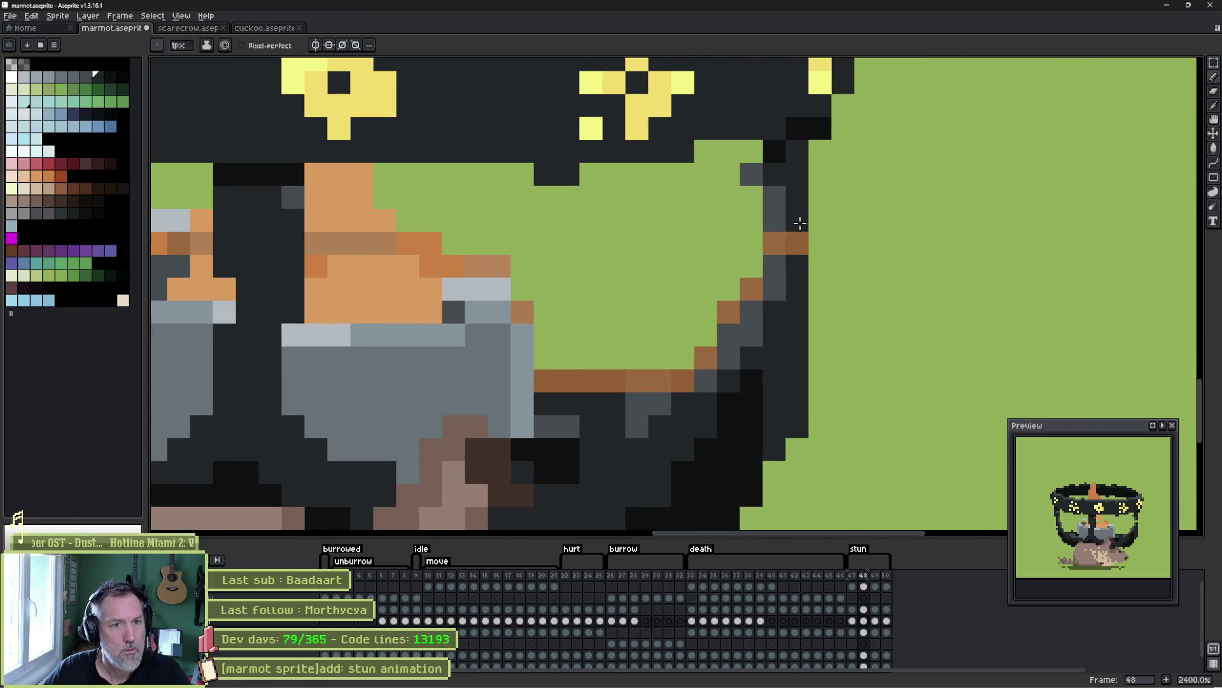
# - Step through the stun frames, play the animation, and centre the whole hat in view
pyautogui.press(',')
pyautogui.press('.')
pyautogui.press('.')
pyautogui.press('.')
pyautogui.press(',')
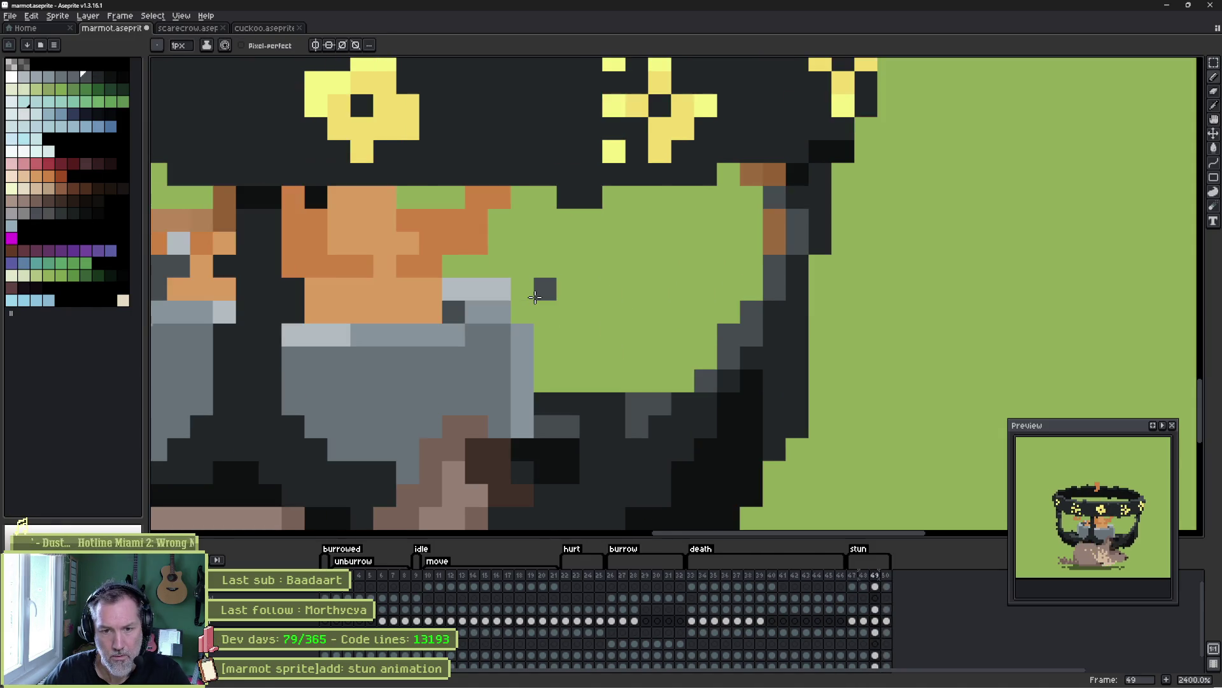
pyautogui.click(885, 622)
pyautogui.press('Return')
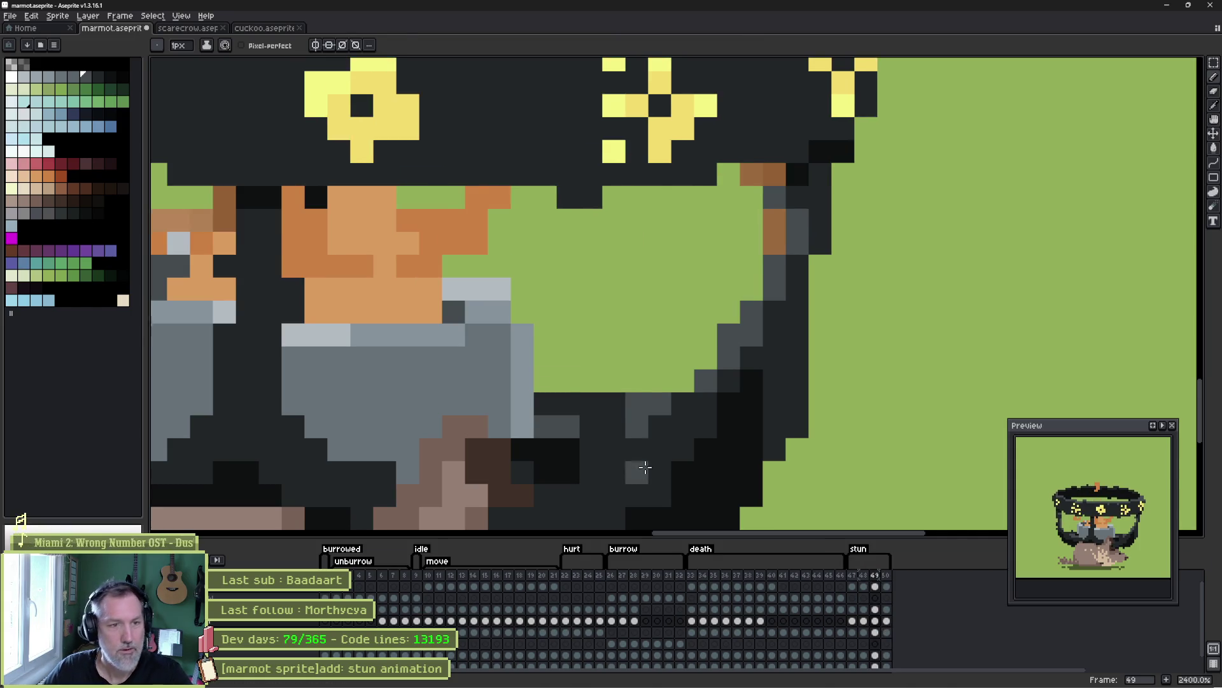
pyautogui.scroll(-1, 635, 469)
pyautogui.moveTo(511, 288); pyautogui.dragTo(625, 341)
pyautogui.scroll(-1, 605, 325)
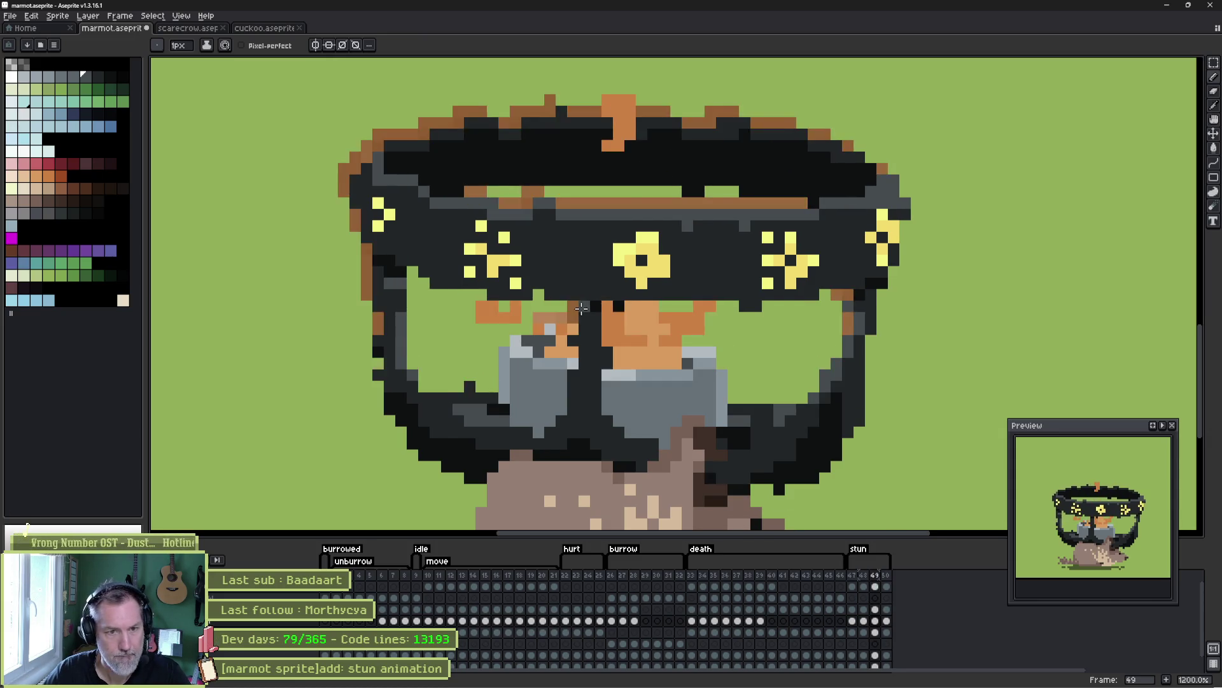
# - Shift the marquee-selected hat and goggles slightly left
pyautogui.press('m')
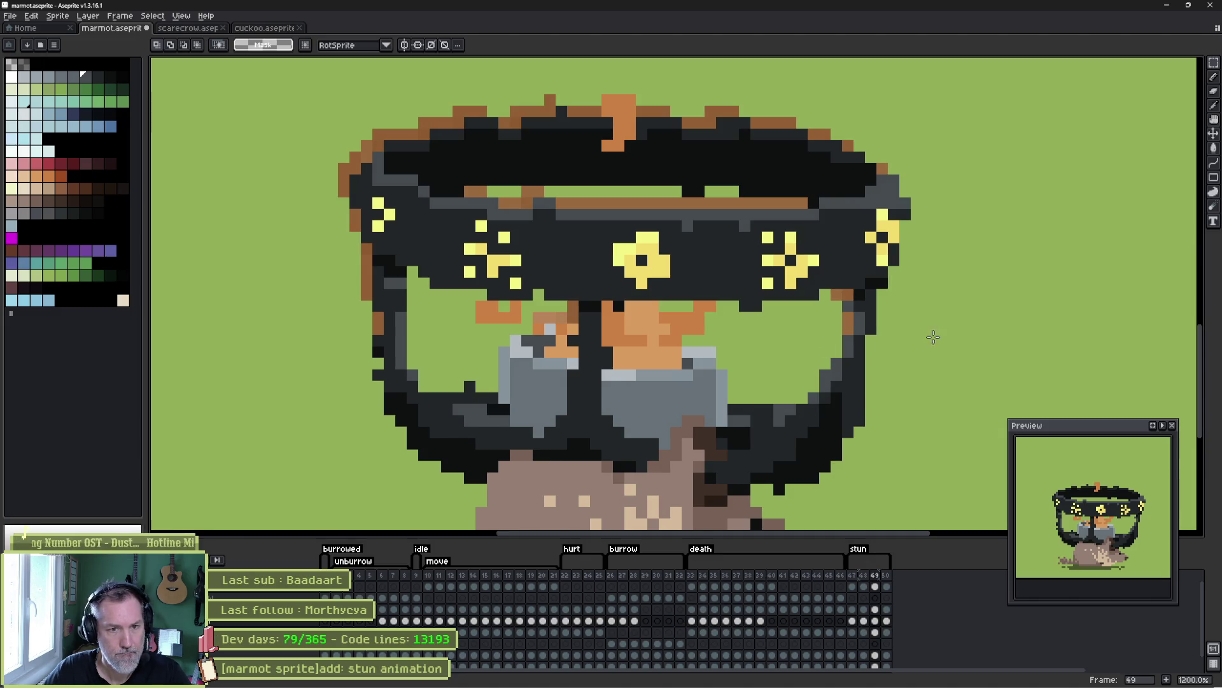
pyautogui.moveTo(935, 329)
pyautogui.mouseDown()
pyautogui.moveTo(450, 218)
pyautogui.moveTo(287, 117)
pyautogui.moveTo(280, 93)
pyautogui.mouseUp()
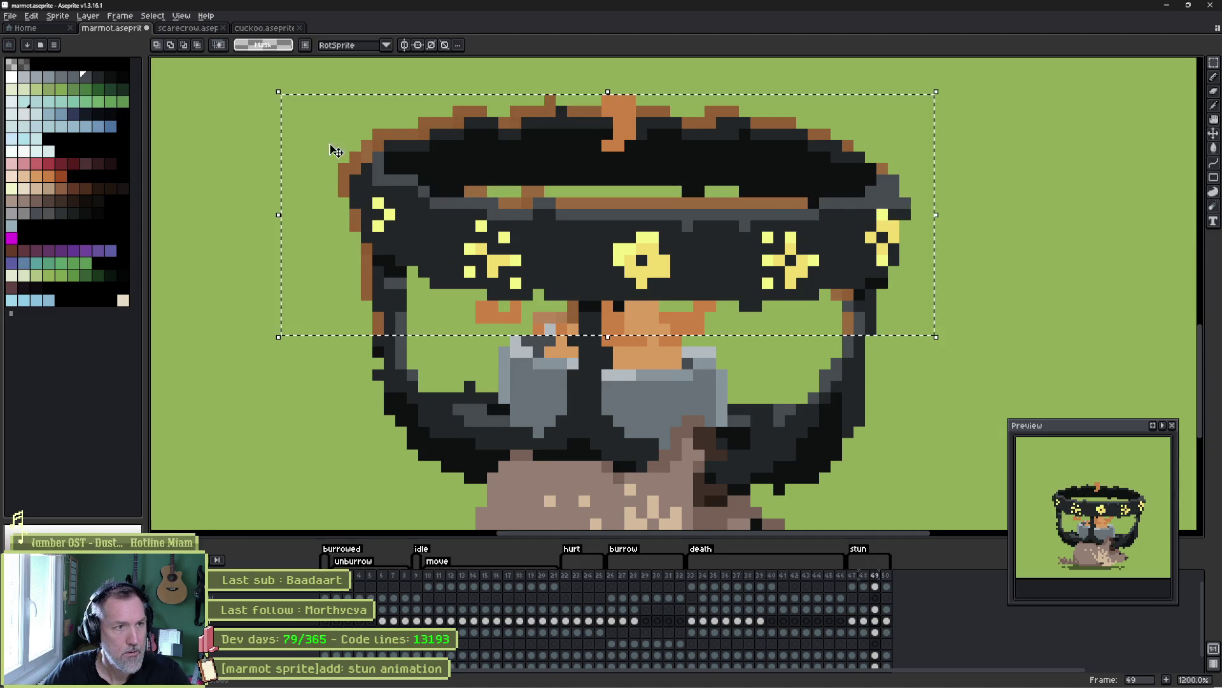
pyautogui.click(452, 232)
pyautogui.moveTo(447, 230); pyautogui.dragTo(436, 230)
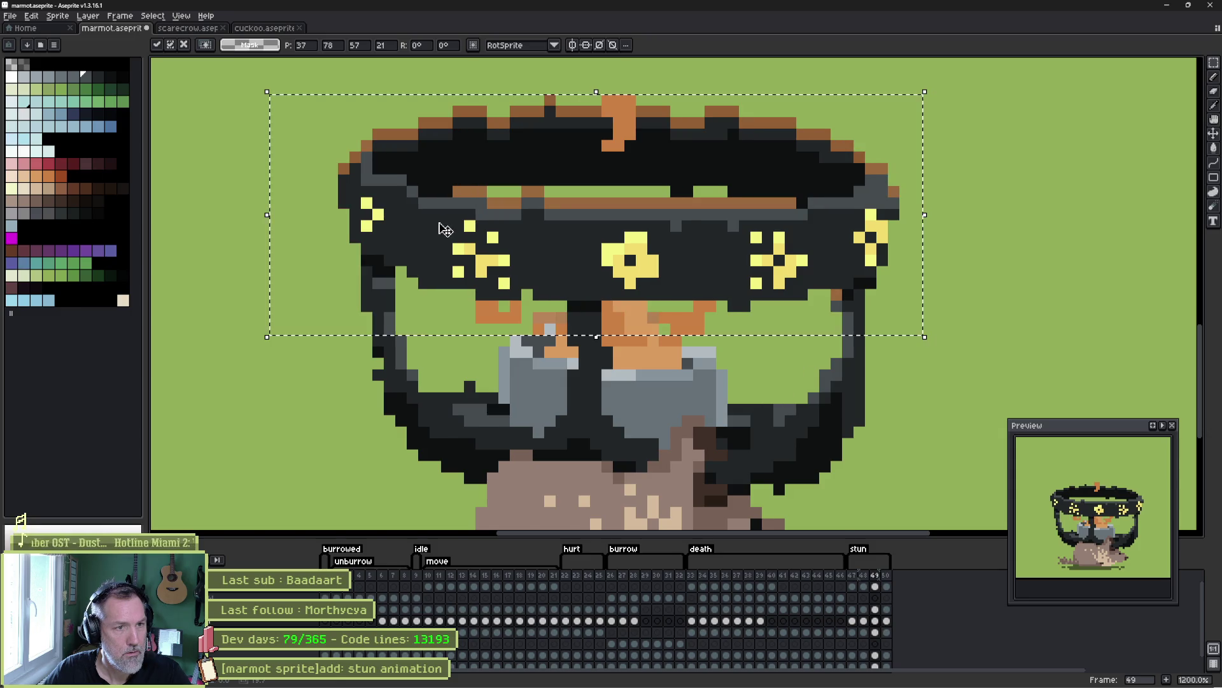
pyautogui.press('Return')
pyautogui.press('Return')
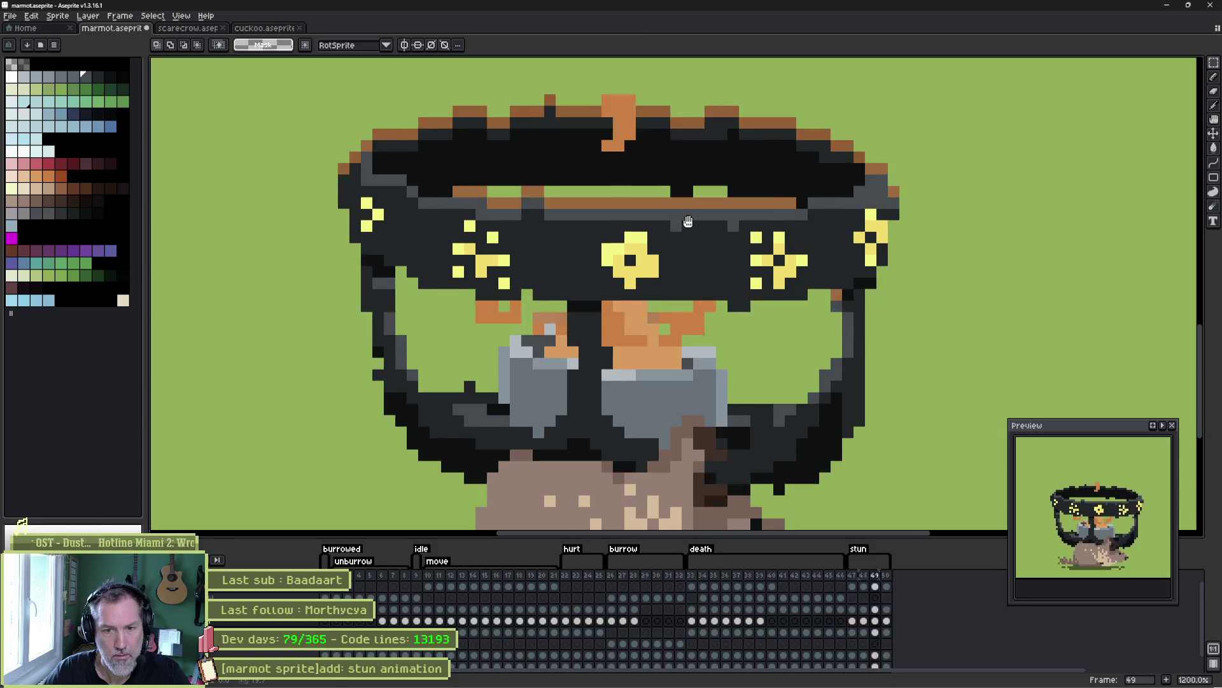
# - Stop playback and paint the stray orange strap pixel dark grey on frame 50
pyautogui.press('Return')
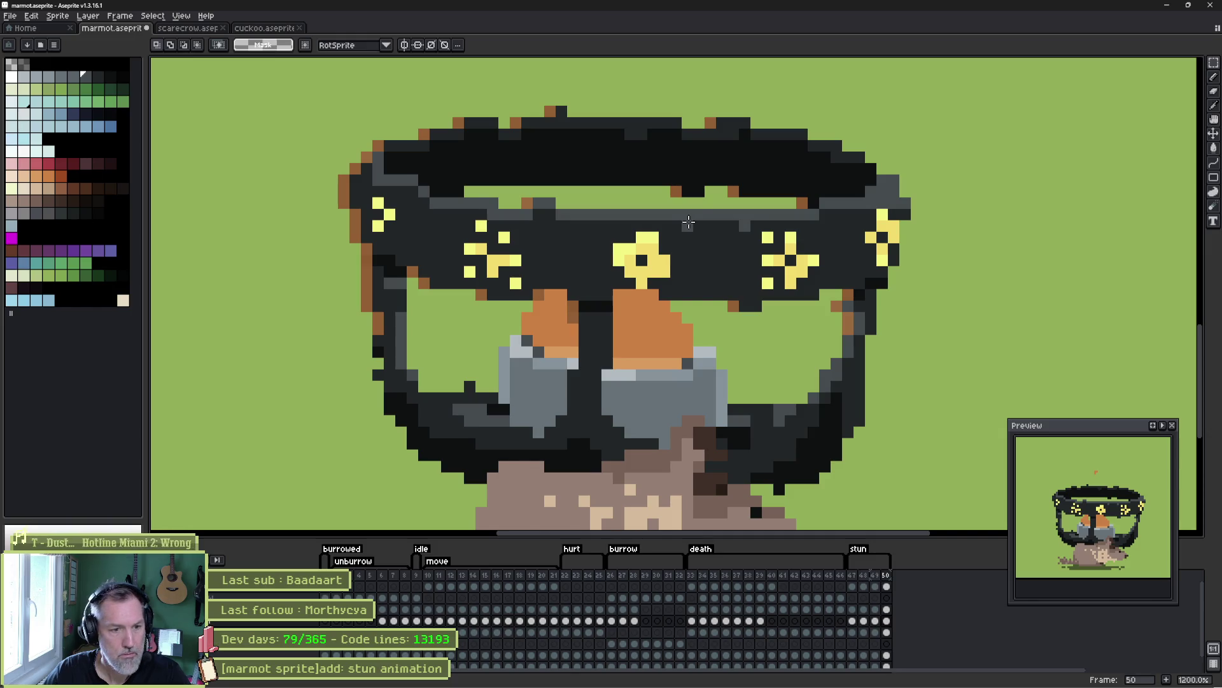
pyautogui.press('Return')
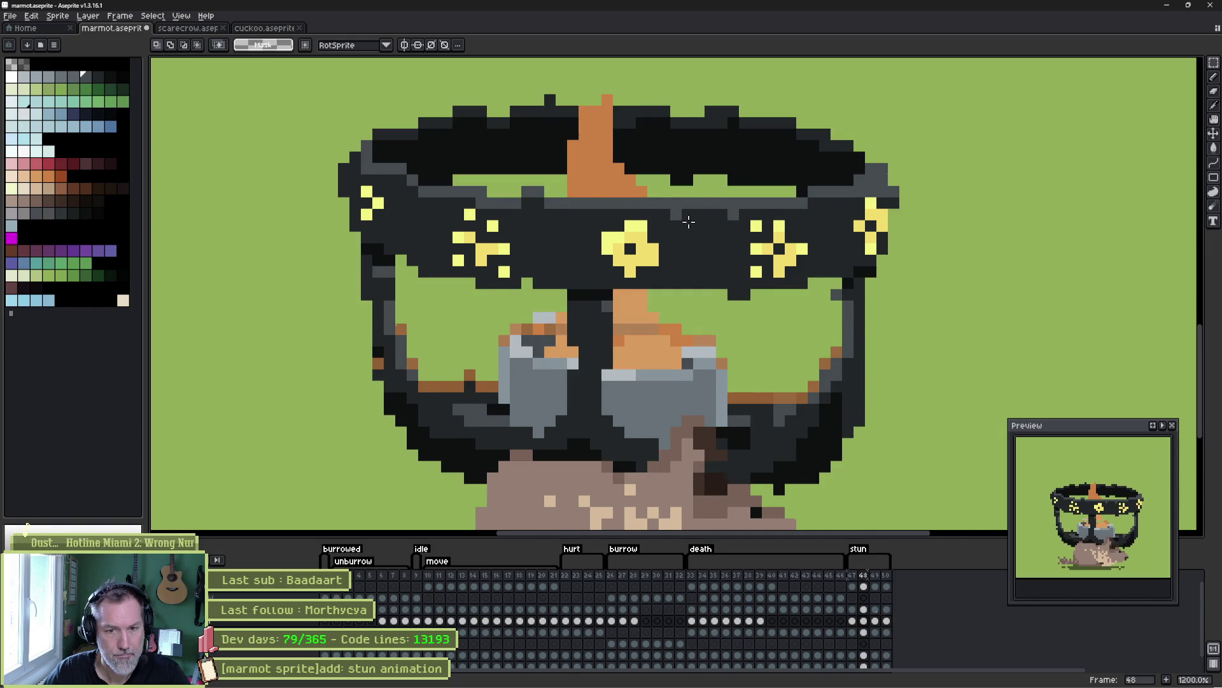
pyautogui.press('b')
pyautogui.press('.')
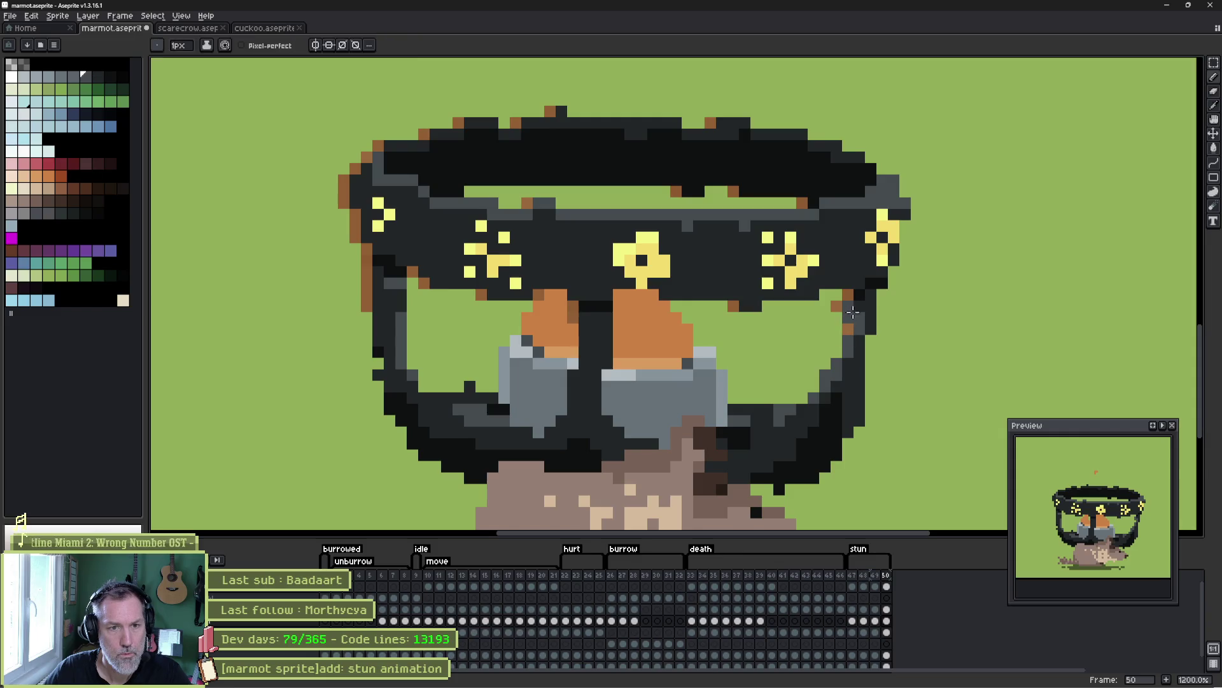
pyautogui.click(848, 329)
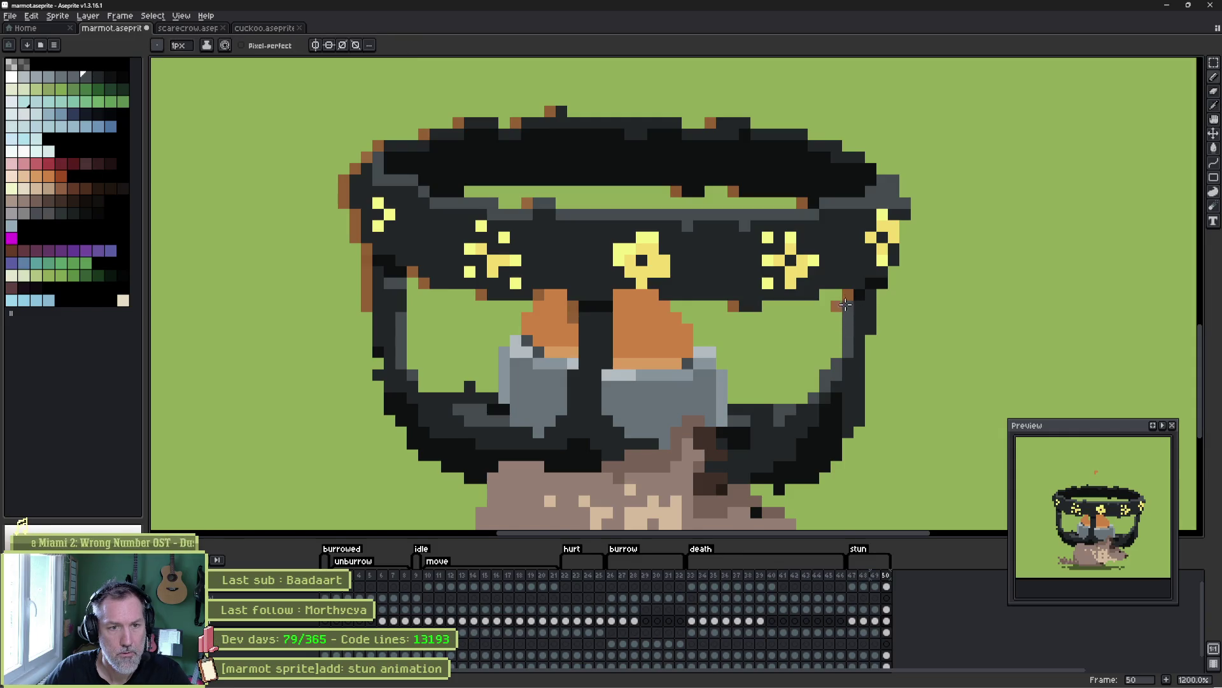
# - Flip between stun frames 49 and 50 to compare them, ending on frame 50
pyautogui.press(',')
pyautogui.press('.')
pyautogui.press(',')
pyautogui.press('.')
pyautogui.press(',')
pyautogui.press('.')
pyautogui.press(',')
pyautogui.press('.')
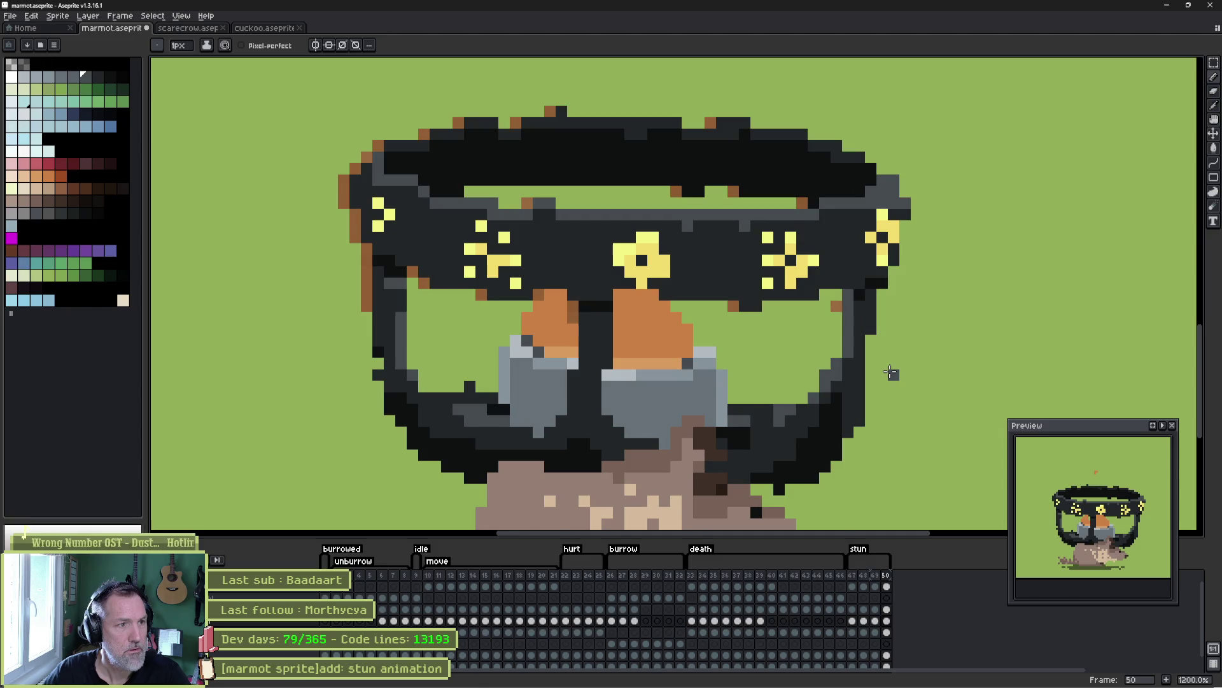
# - Darken two brown pixels on the strap's left edge and add a yellow strap pixel, then preview the animation
pyautogui.click(344, 191)
pyautogui.click(344, 202)
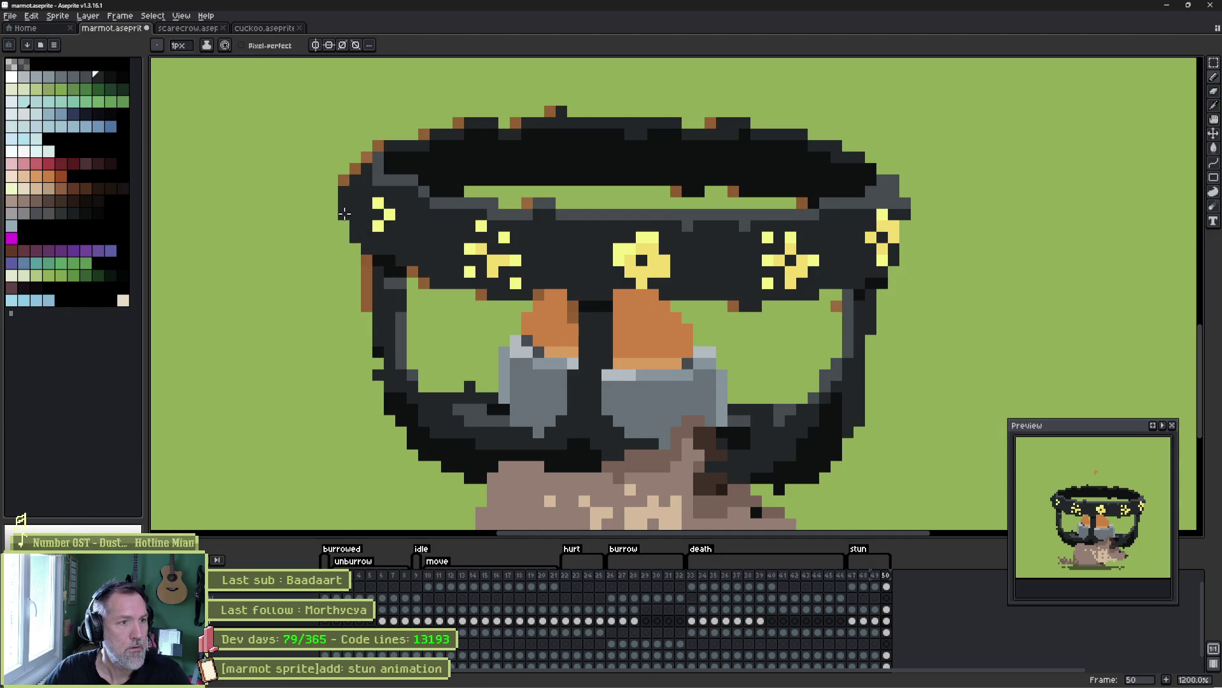
pyautogui.click(377, 226)
pyautogui.press('Return')
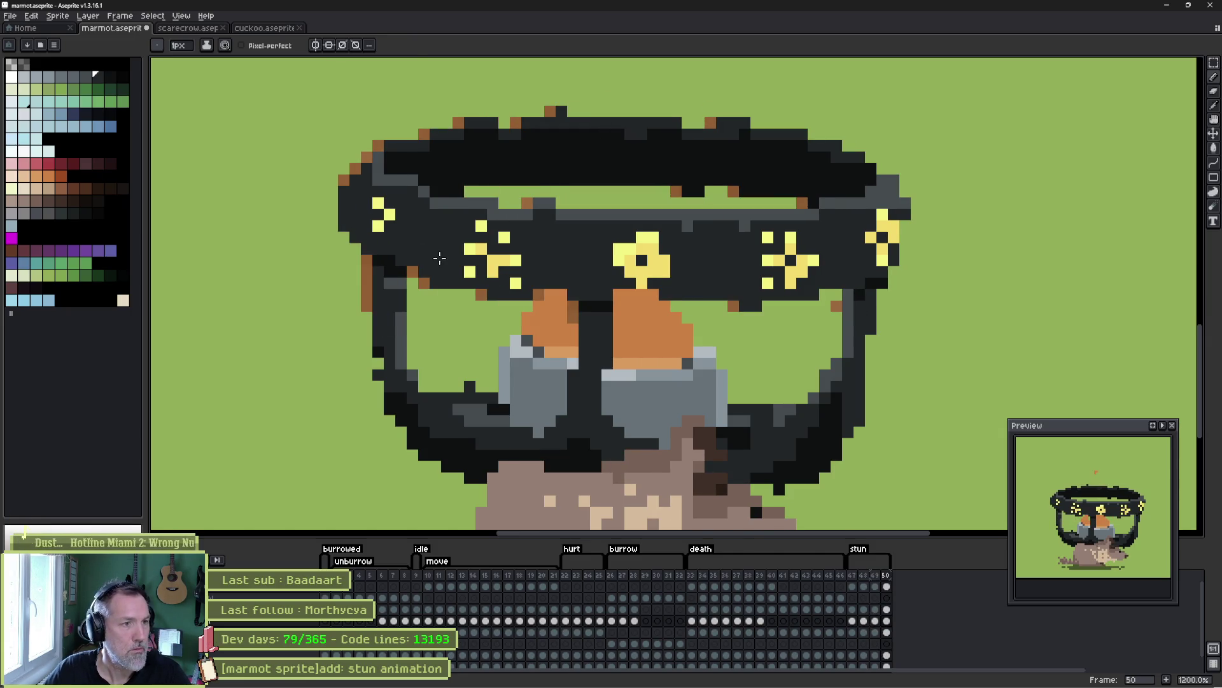
# - Sample black from the sprite, paint grey pixels along the goggle's upper-left corner, and preview the animation
pyautogui.press('b')
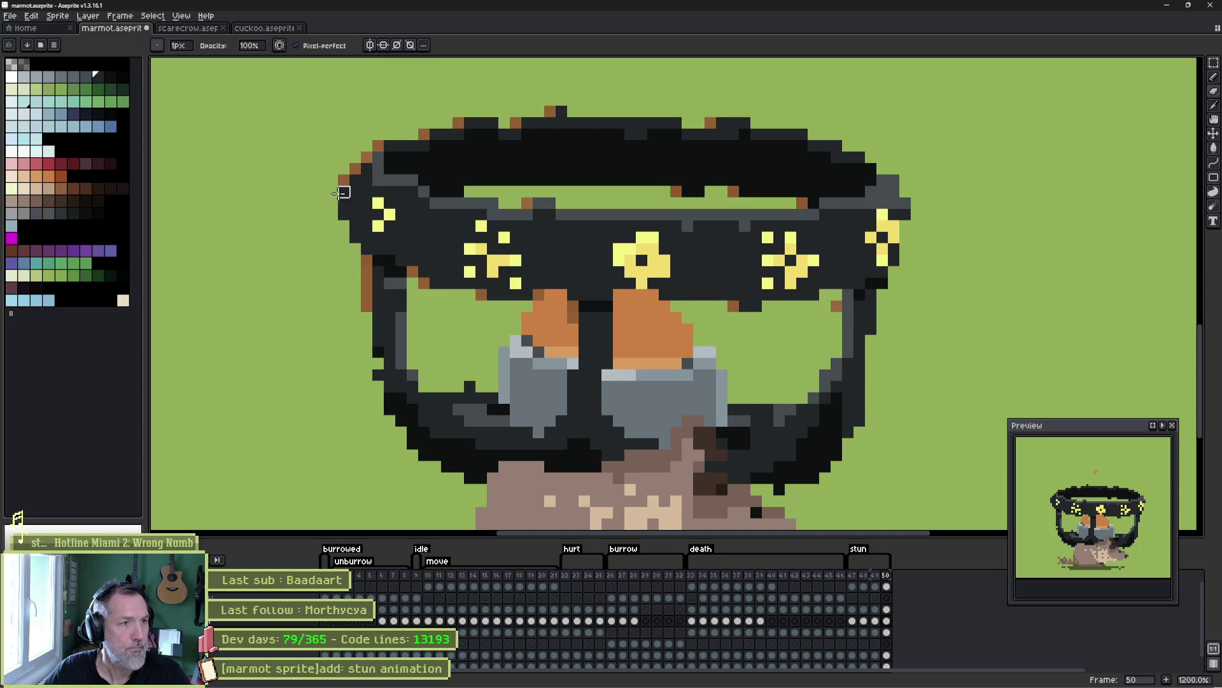
pyautogui.press('e')
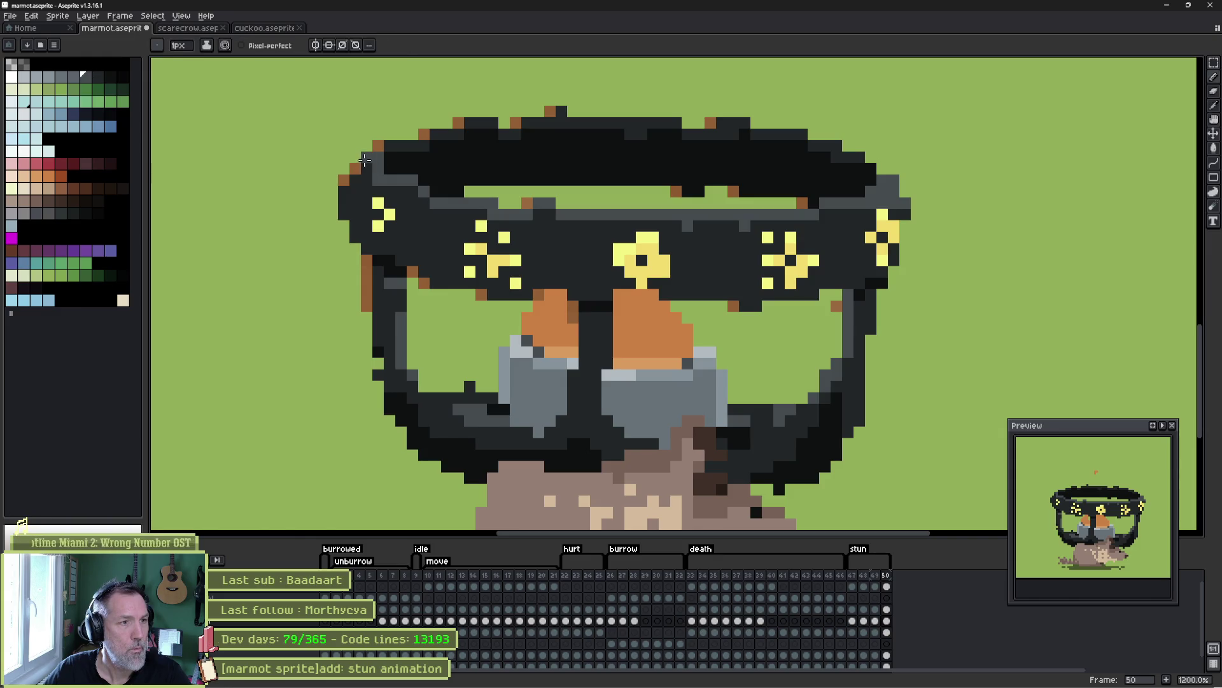
pyautogui.keyDown('alt'); pyautogui.click(383, 161); pyautogui.keyUp('alt')
pyautogui.keyDown('alt'); pyautogui.click(367, 157); pyautogui.keyUp('alt')
pyautogui.moveTo(367, 180); pyautogui.dragTo(357, 159)
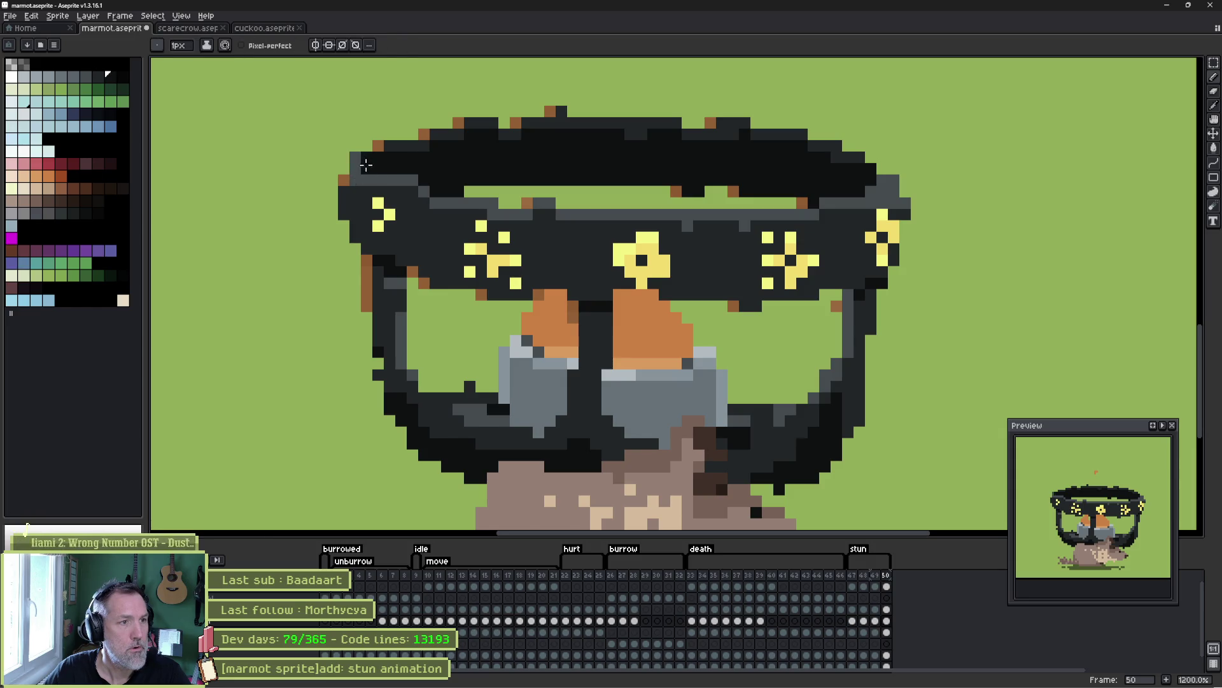
pyautogui.press('Return')
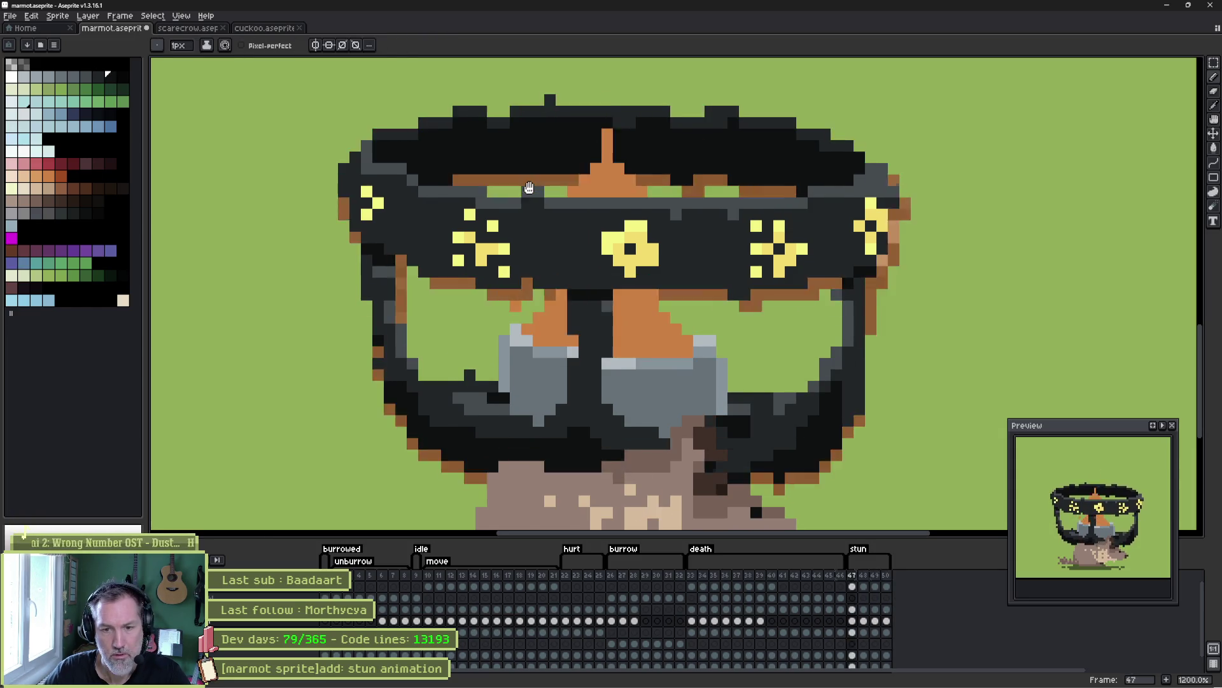
# - Stop on frame 49, compare frames 48 and 49, and pick a slightly different dark colour
pyautogui.press('Return')
pyautogui.press('Left')
pyautogui.press('Left')
pyautogui.press('Right')
pyautogui.press('Right')
pyautogui.press('Left')
pyautogui.press('Right')
pyautogui.press('Left')
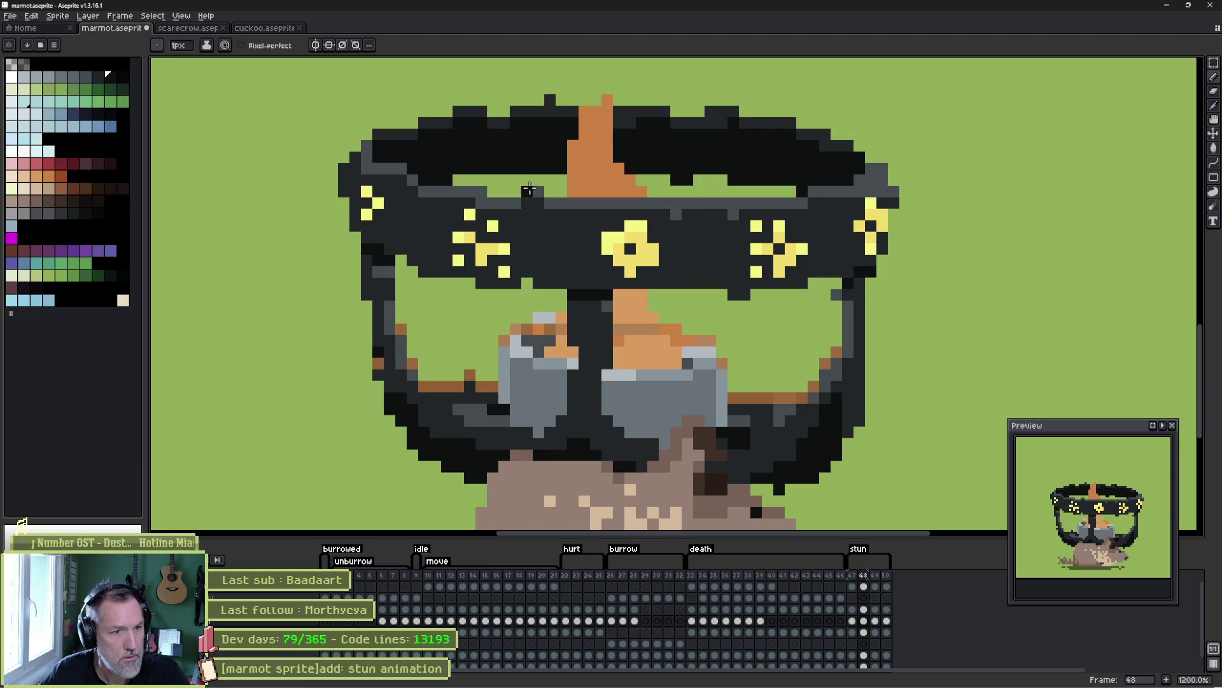
pyautogui.press('Right')
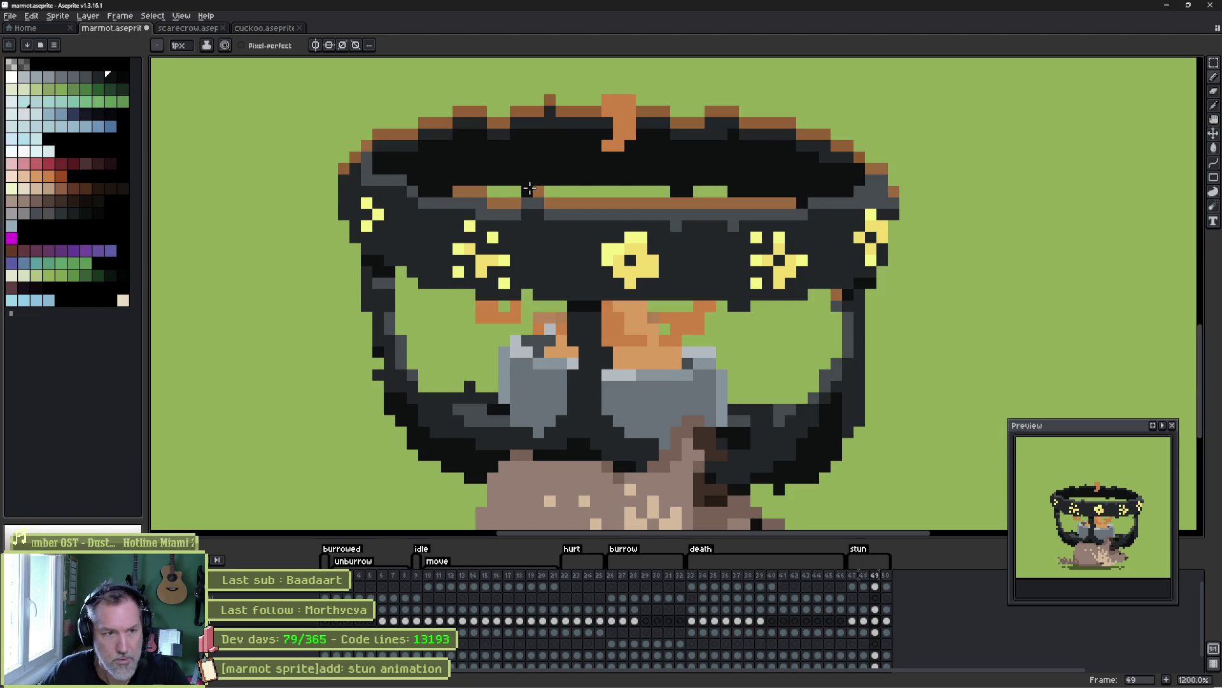
pyautogui.keyDown('alt'); pyautogui.click(601, 335); pyautogui.keyUp('alt')
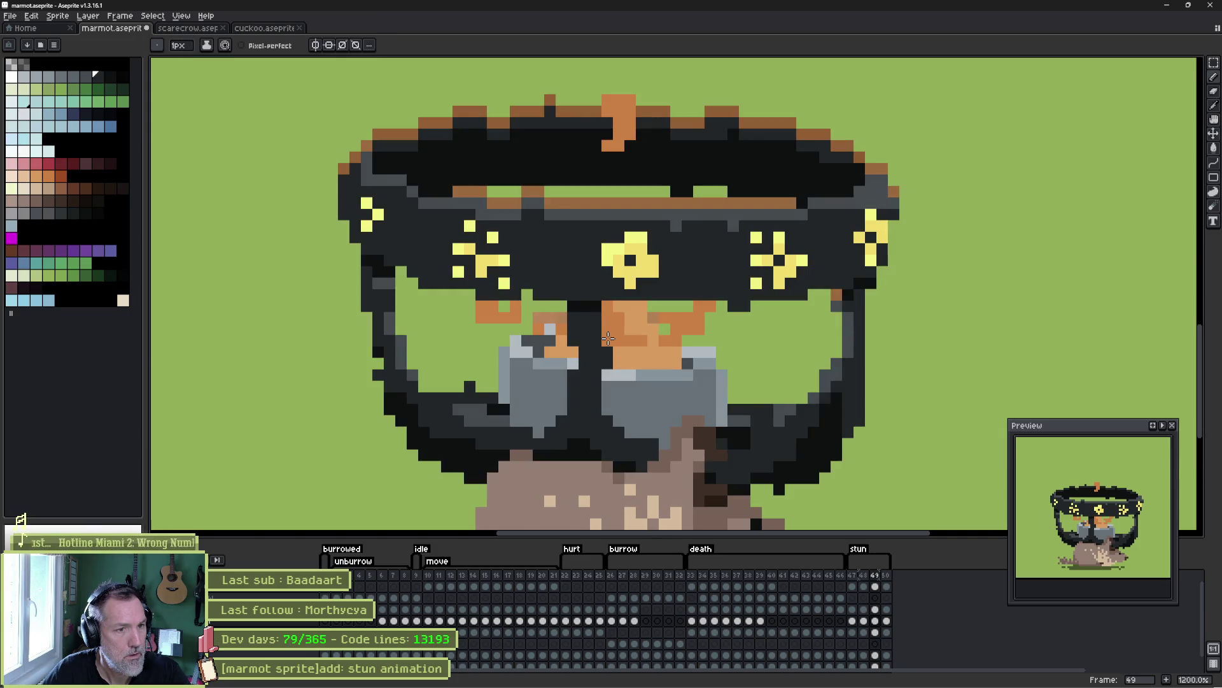
# - Undo the orange pixels painted on the hat brim in frame 49
pyautogui.press('b')
pyautogui.press('e')
pyautogui.hotkey('ctrl', 'z')
pyautogui.hotkey('ctrl', 'z')
pyautogui.hotkey('ctrl', 'z')
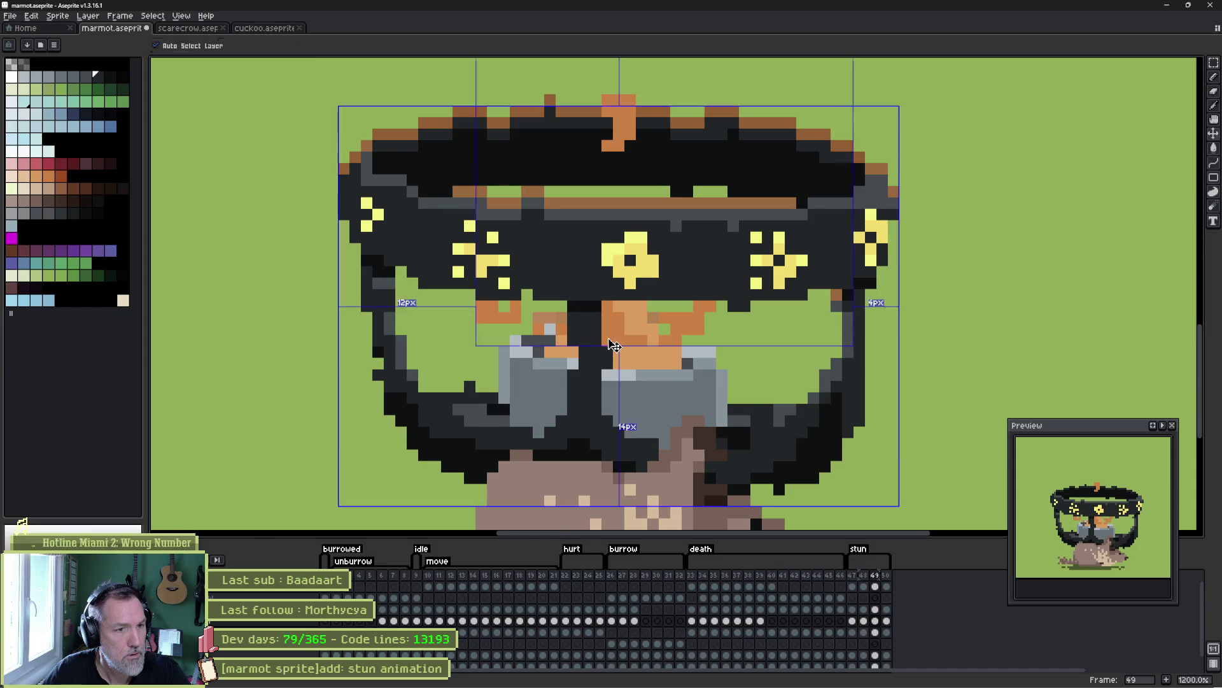
pyautogui.press('b')
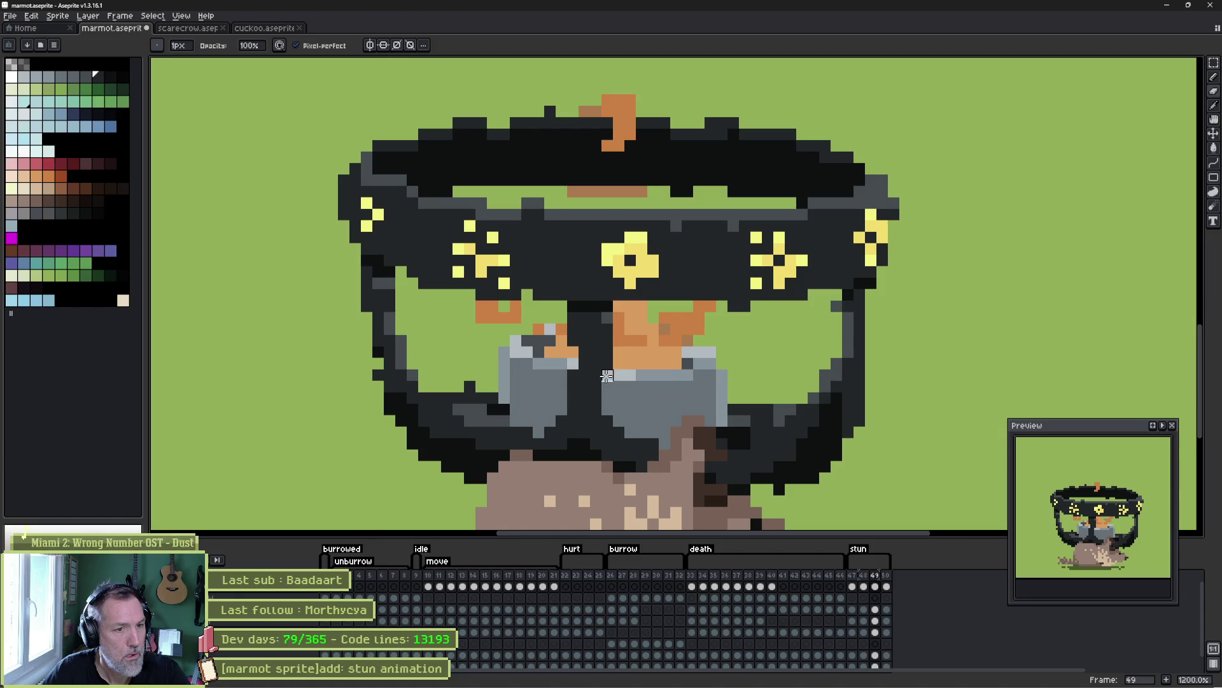
pyautogui.press('e')
# - Compare frames 49 and 50, then sample the darker black shades from the sprite
pyautogui.press('Left')
pyautogui.press('Right')
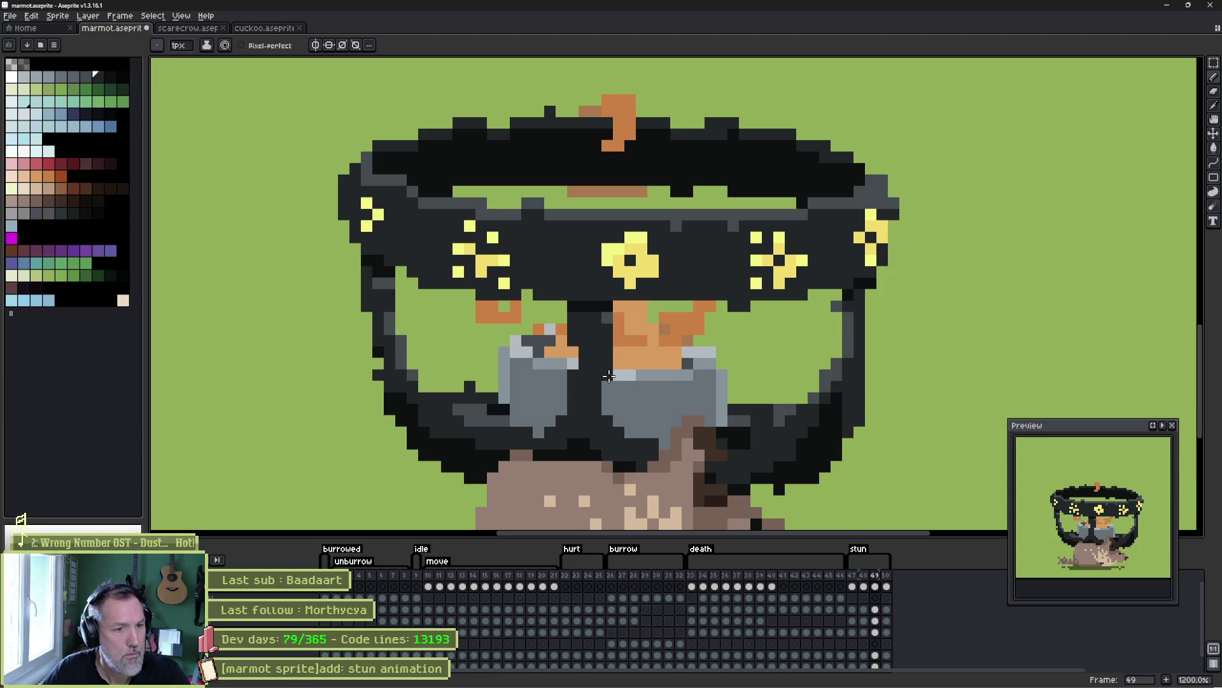
pyautogui.press('Left')
pyautogui.press('Right')
pyautogui.press('Left')
pyautogui.press('Right')
pyautogui.press('Right')
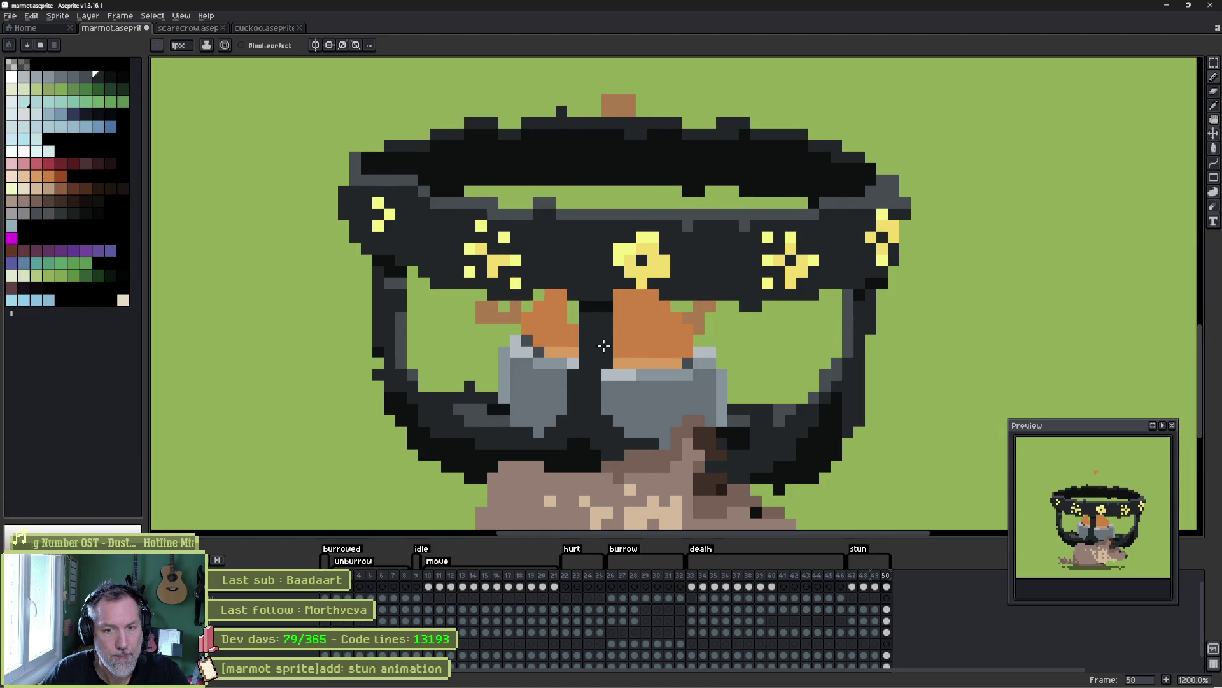
pyautogui.press('Left')
pyautogui.press('Right')
pyautogui.press('Left')
pyautogui.press('Right')
pyautogui.keyDown('alt'); pyautogui.click(579, 312); pyautogui.keyUp('alt')
pyautogui.keyDown('alt'); pyautogui.click(575, 316); pyautogui.keyUp('alt')
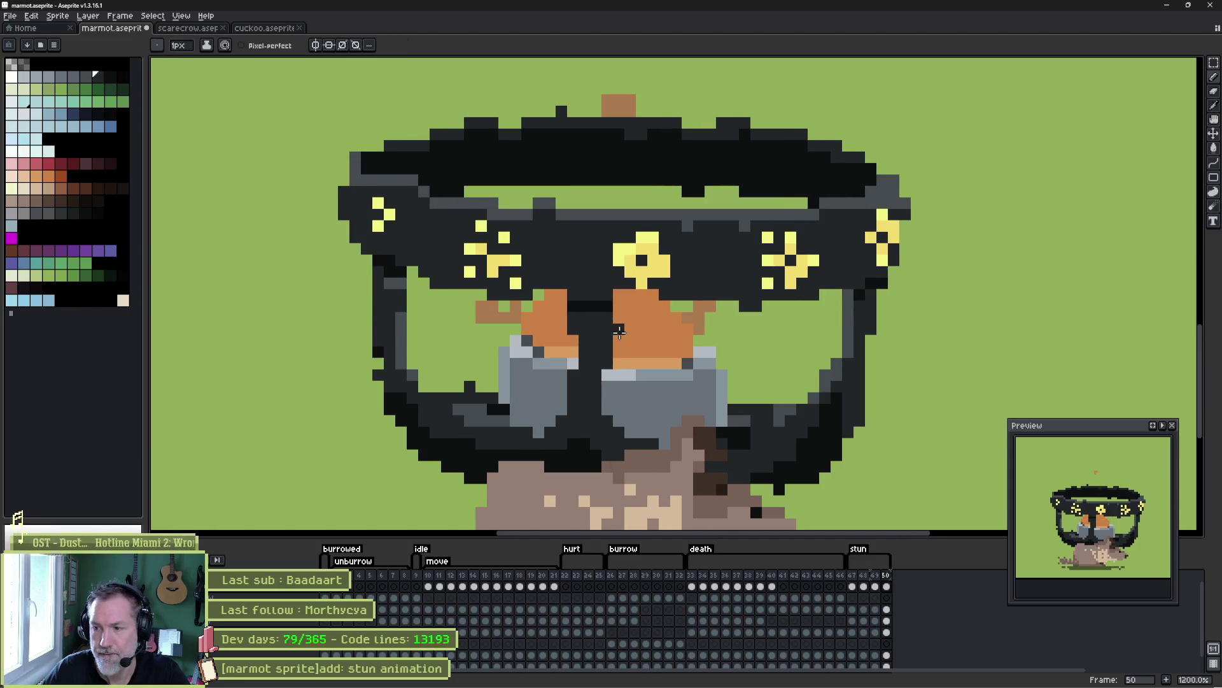
# - Step through stun frames 47–50, play the loop, and save the marmot sprite with Ctrl+S
pyautogui.press('Left')
pyautogui.press('Left')
pyautogui.press('Left')
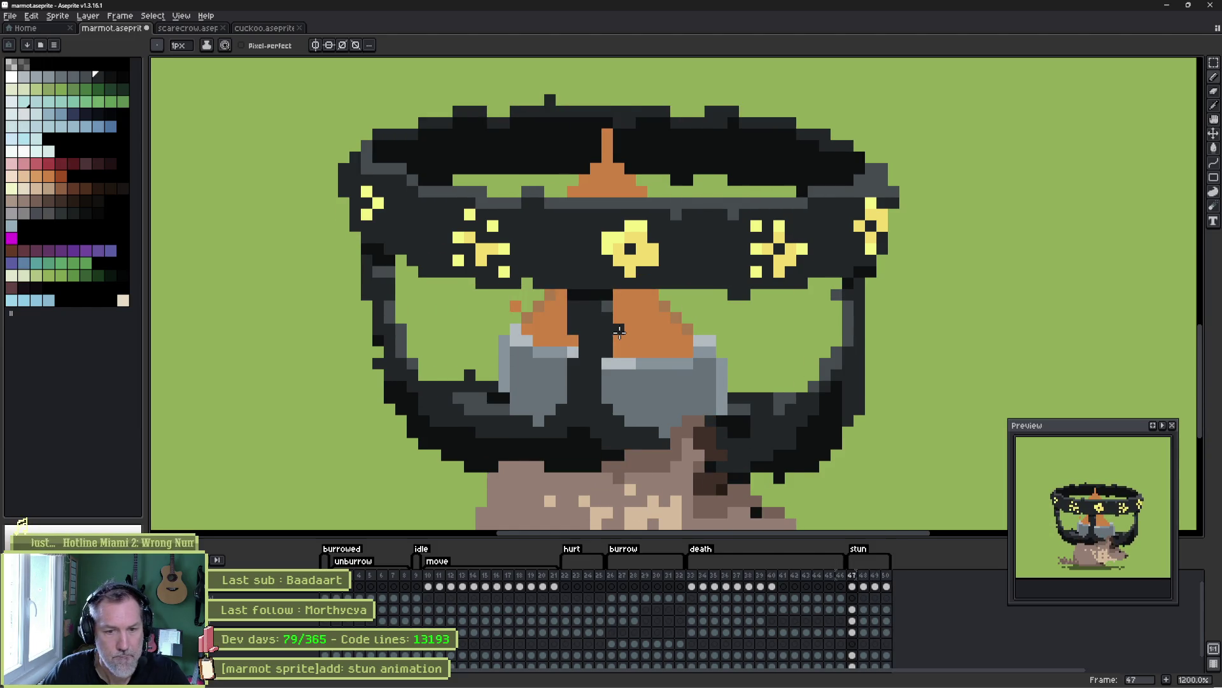
pyautogui.press('Right')
pyautogui.press('Right')
pyautogui.press('Right')
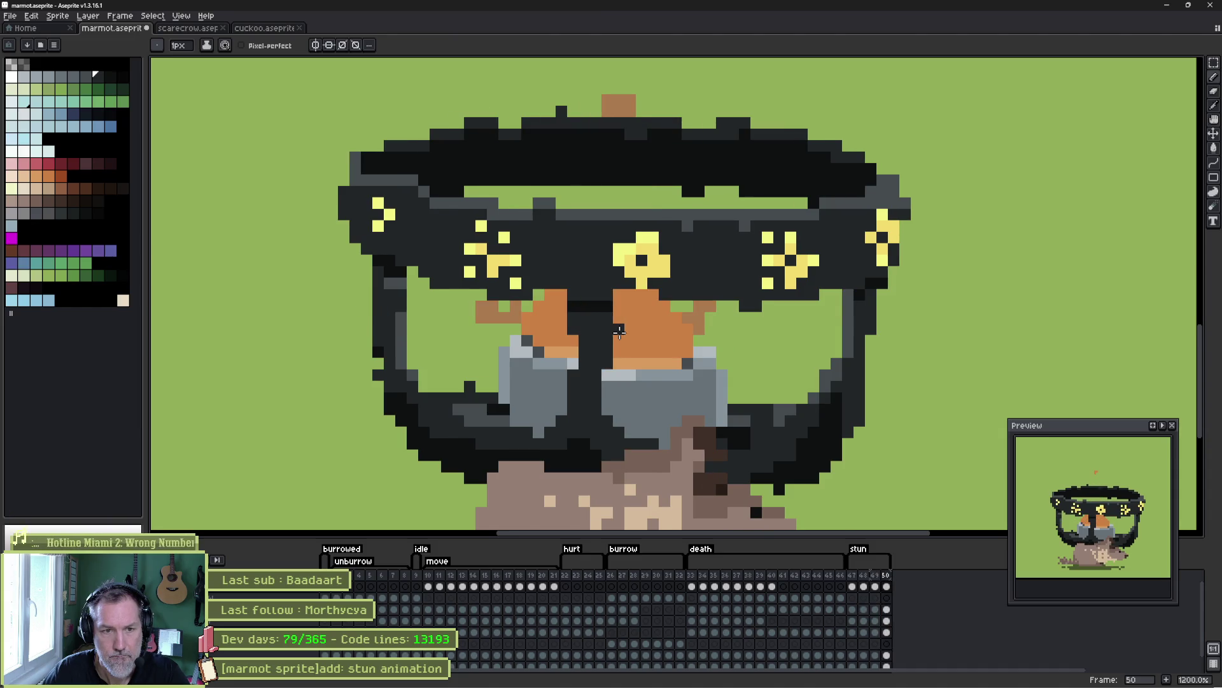
pyautogui.press('Left')
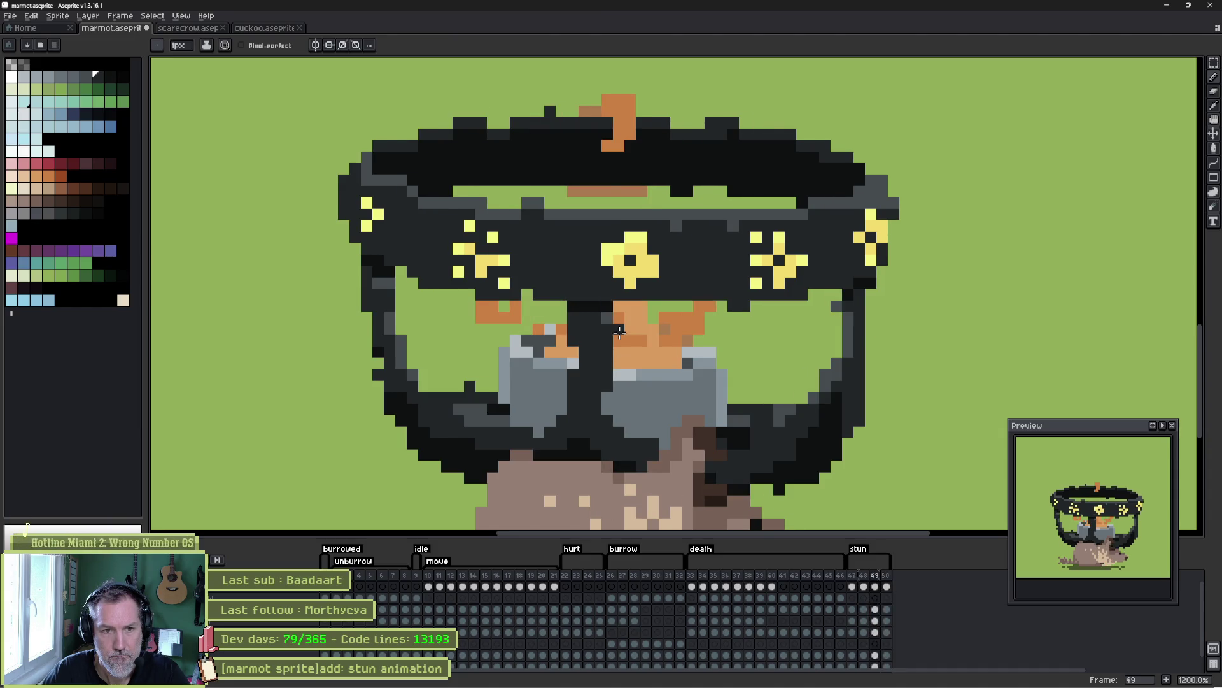
pyautogui.press('Right')
pyautogui.press('Left')
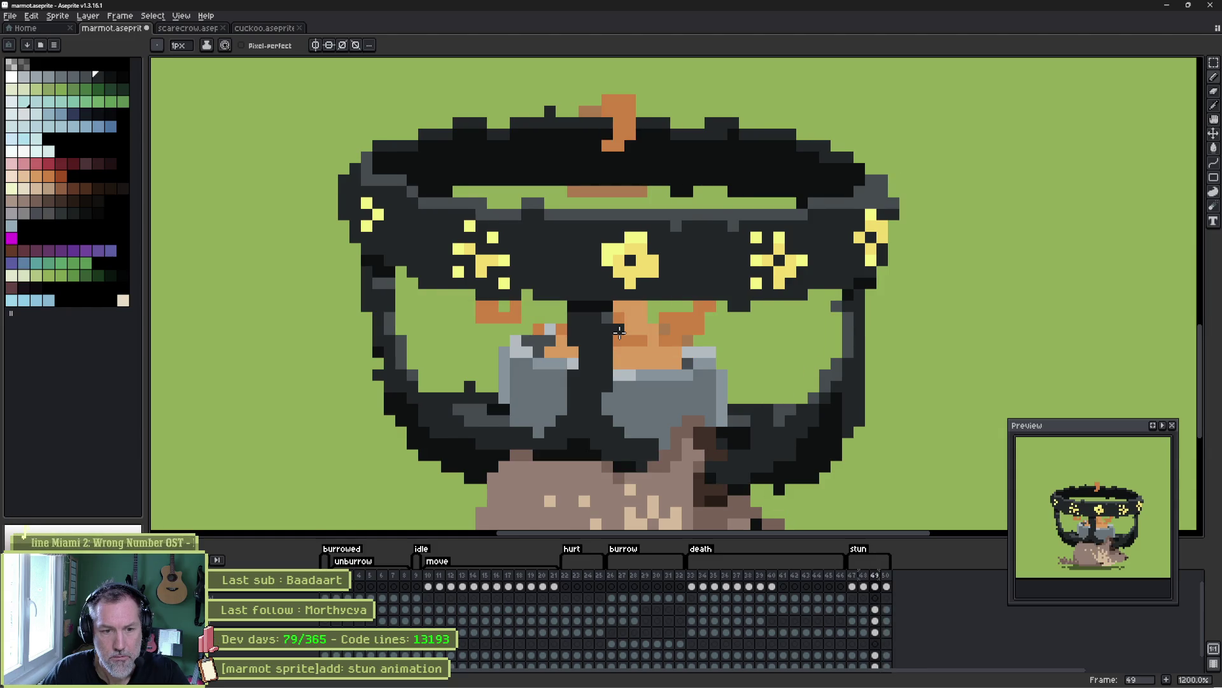
pyautogui.press('Left')
pyautogui.press('Right')
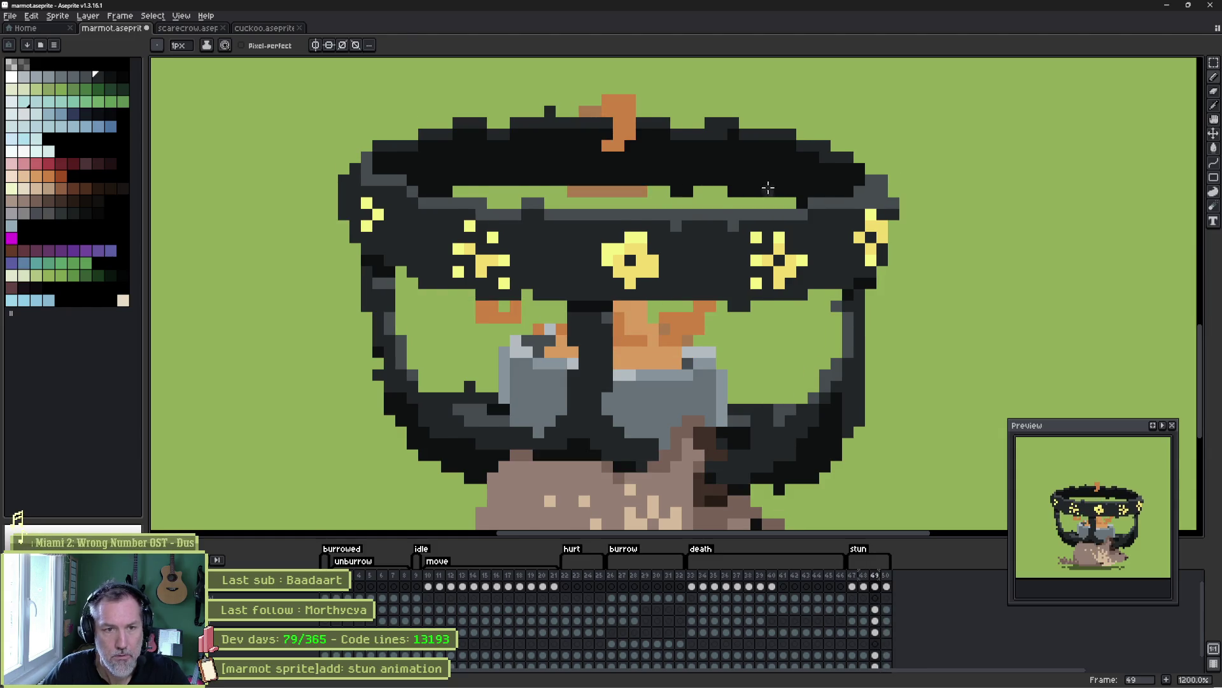
pyautogui.press('Right')
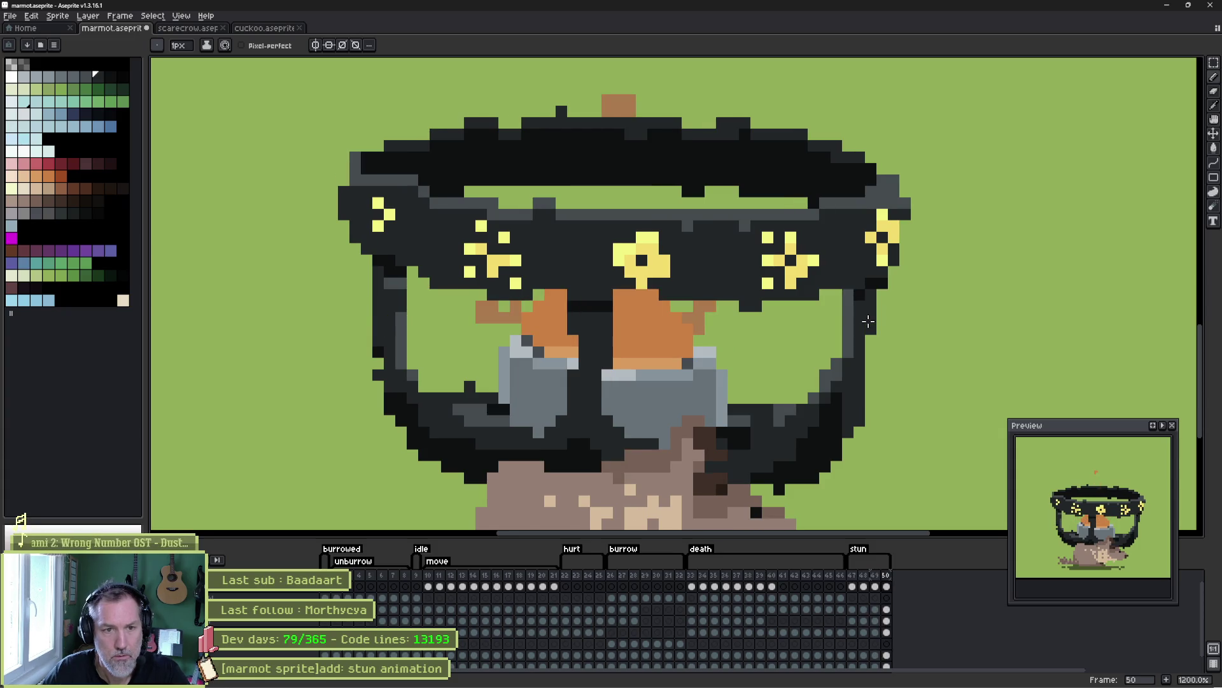
pyautogui.press('Return')
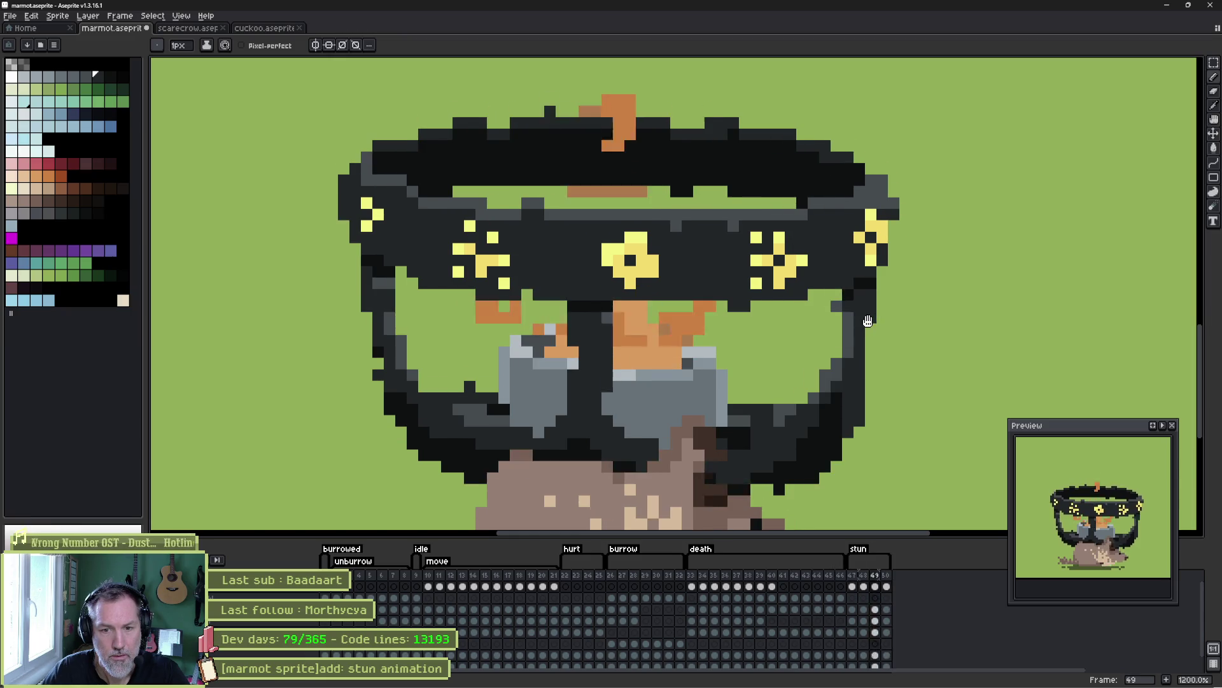
pyautogui.hotkey('ctrl', 's')
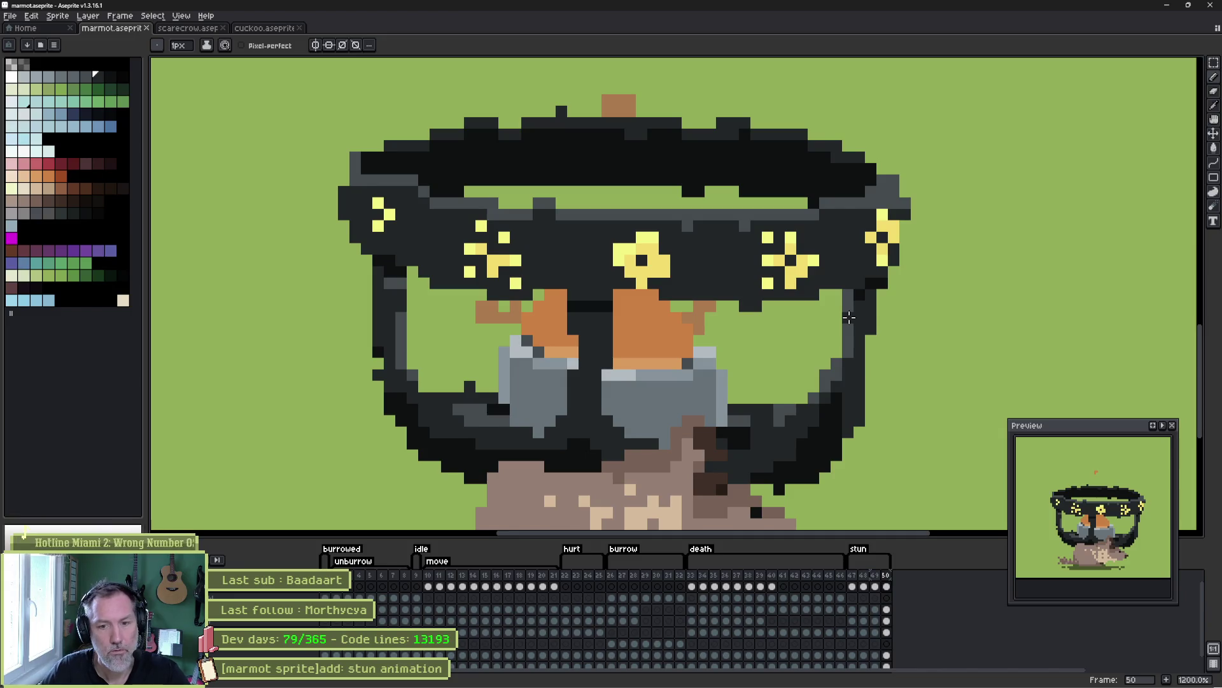
pyautogui.click(887, 586)
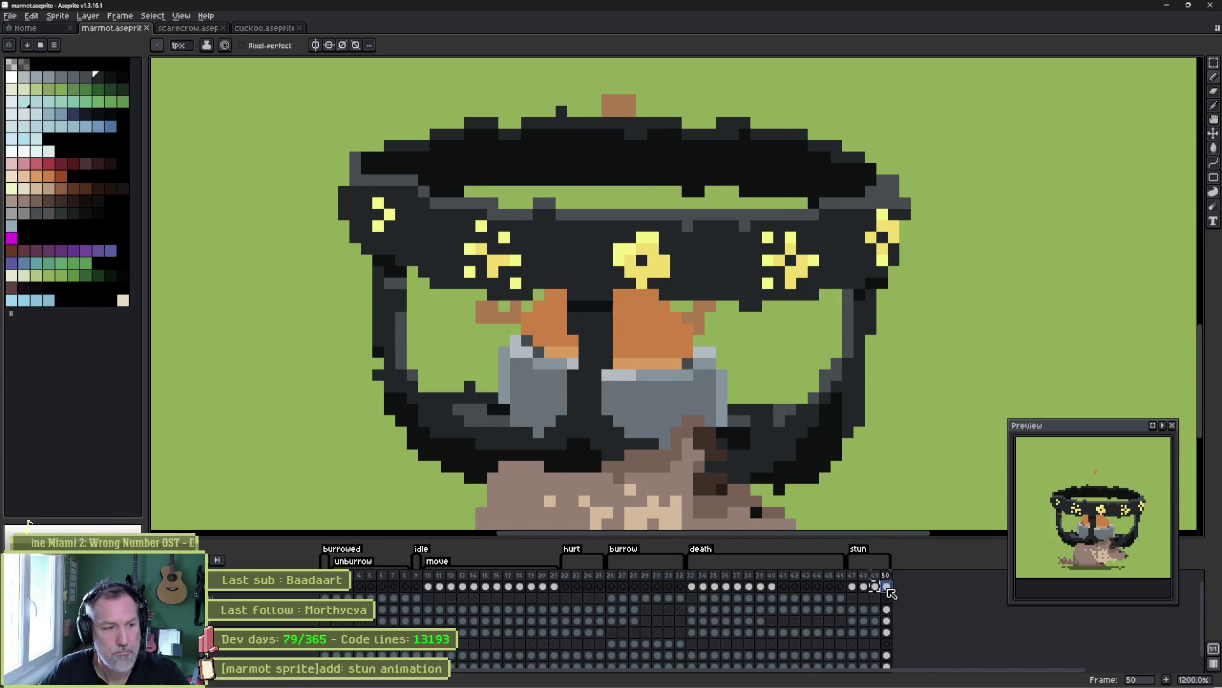
# - Marquee-select the goggles and lower helmet on frame 50, deselect, and play the stun loop from frame 48
pyautogui.click(875, 621)
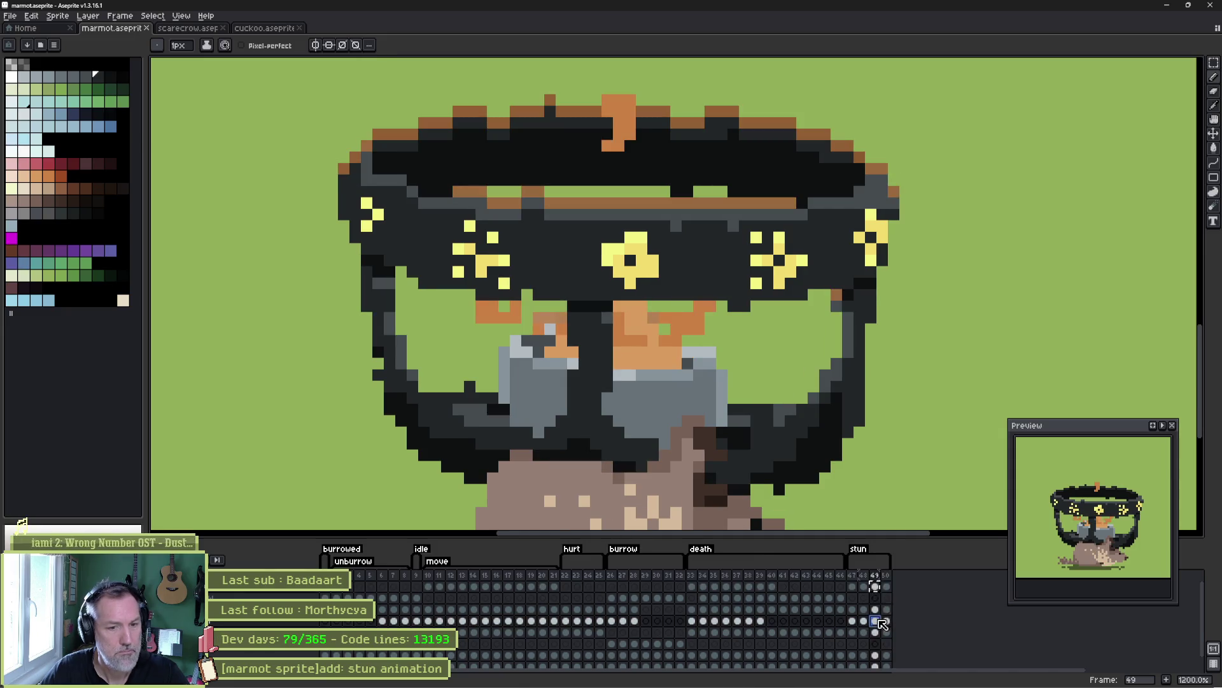
pyautogui.click(887, 620)
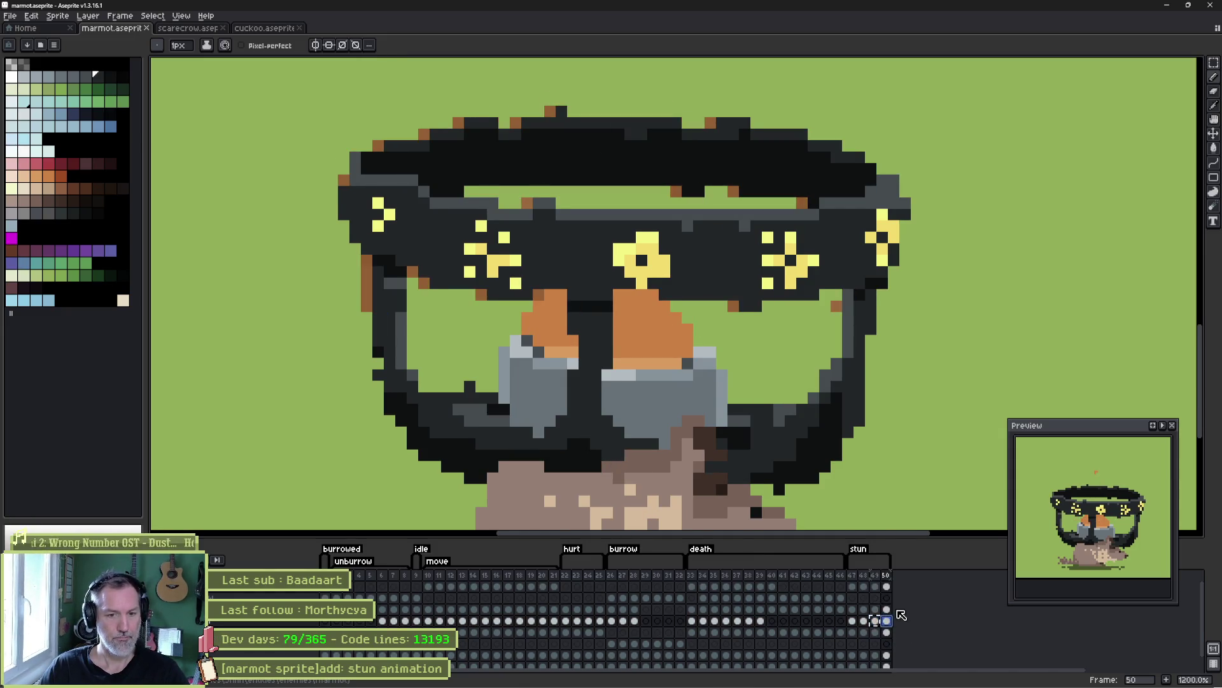
pyautogui.press('m')
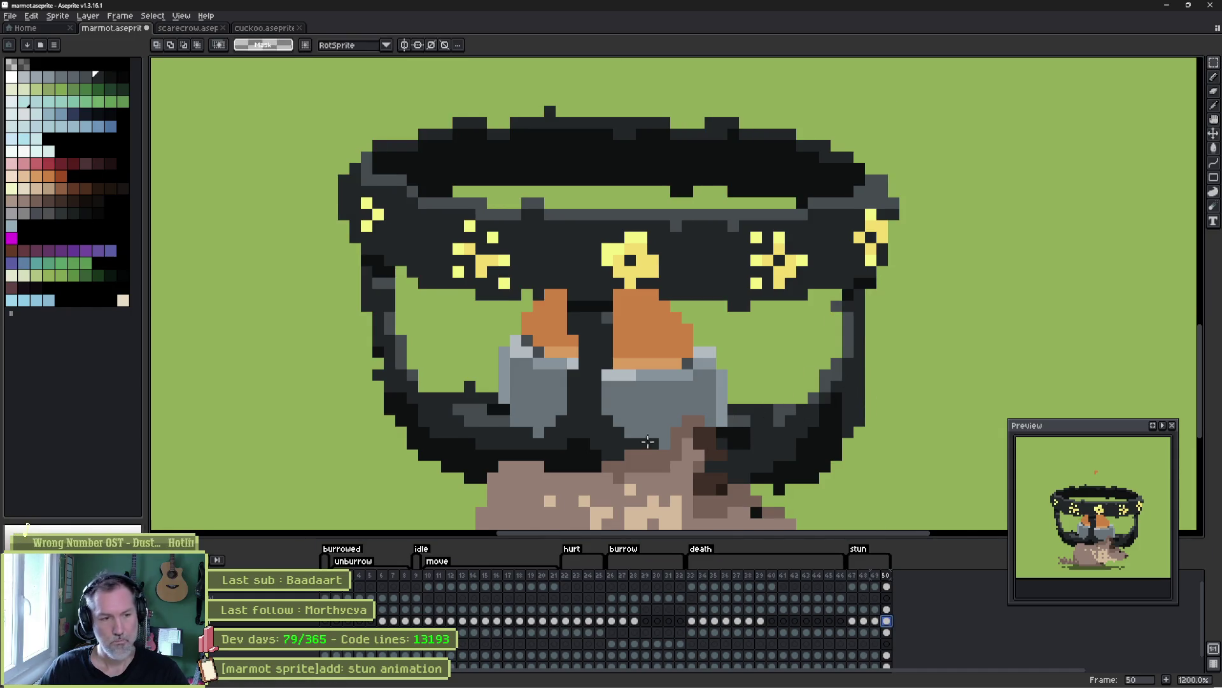
pyautogui.moveTo(372, 519)
pyautogui.mouseDown()
pyautogui.moveTo(888, 390)
pyautogui.moveTo(935, 333)
pyautogui.mouseUp()
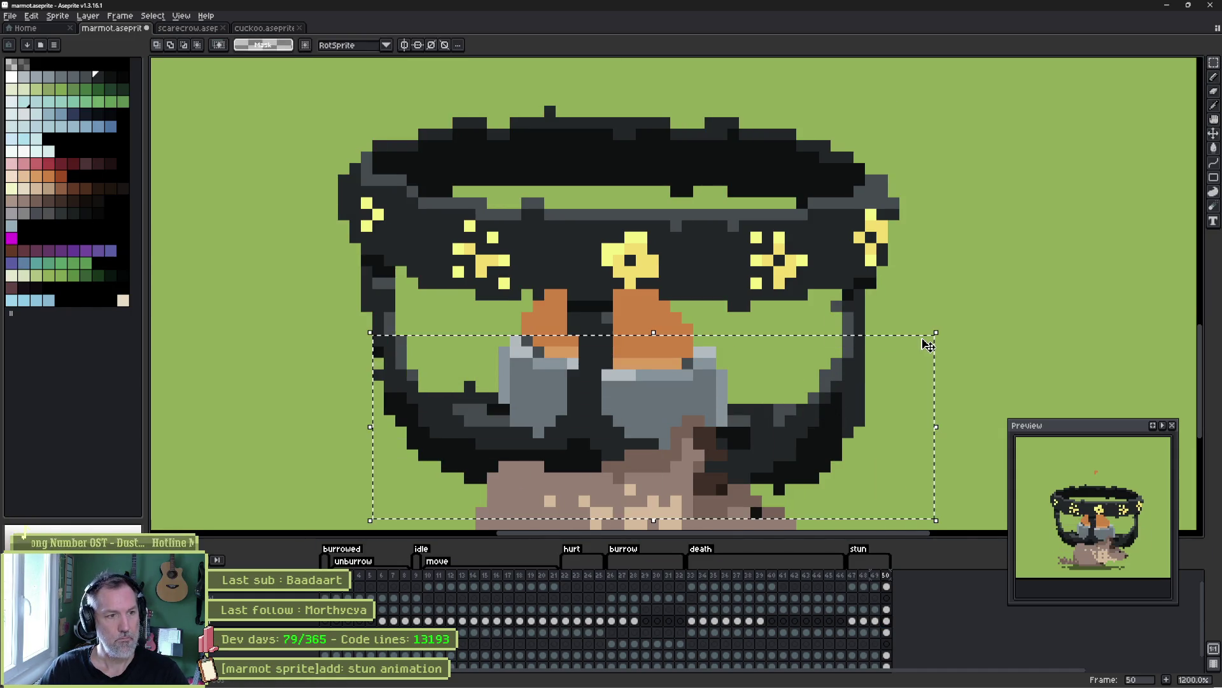
pyautogui.hotkey('ctrl', 'd')
pyautogui.press('Return')
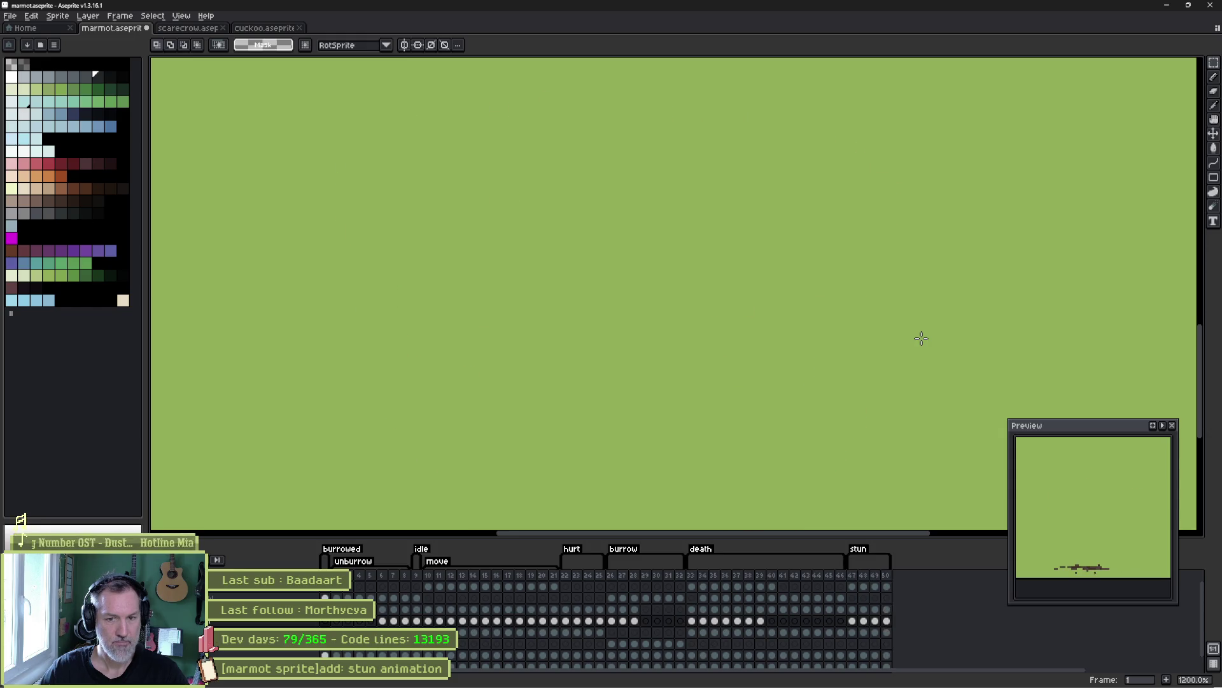
pyautogui.press('Return')
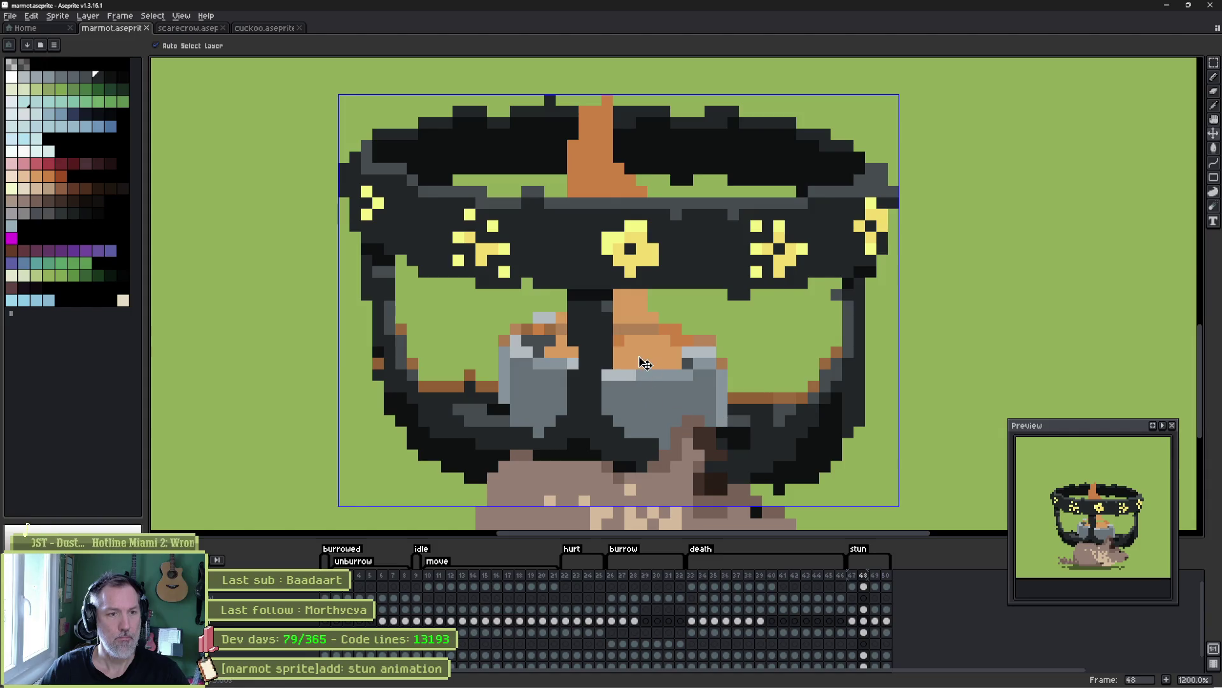
# - Select and commit the moved orange flame pixels into the layer, then play the loop to check them
pyautogui.press('b')
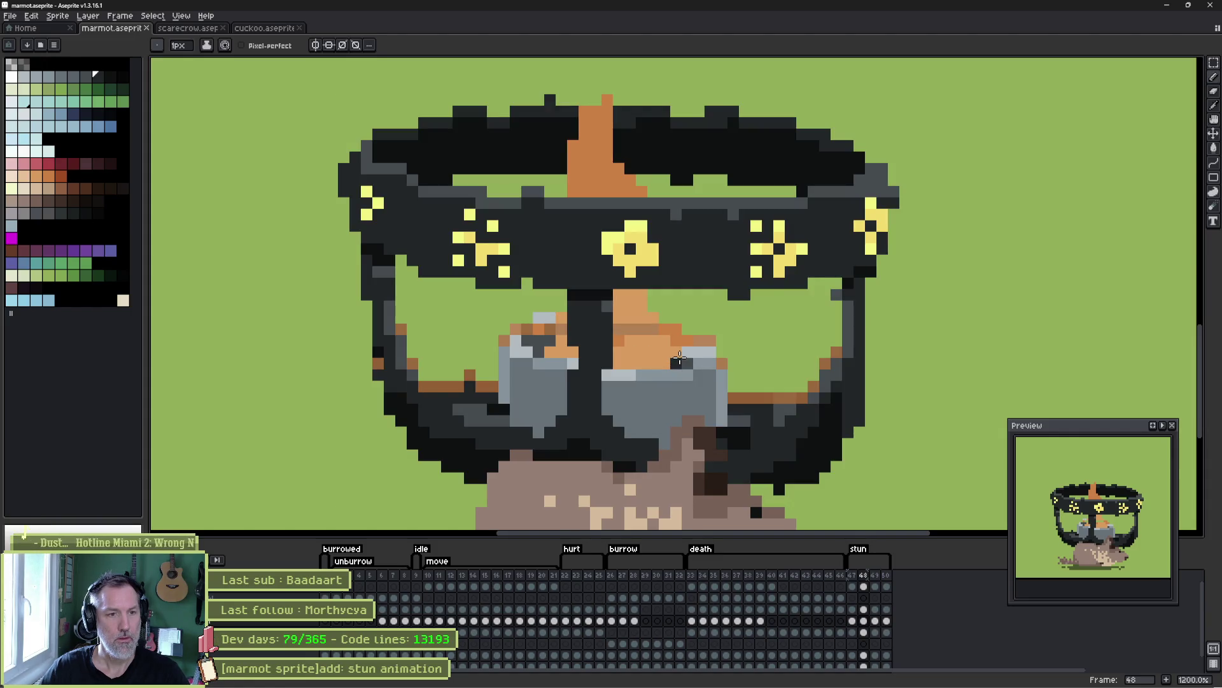
pyautogui.keyDown('ctrl'); pyautogui.click(656, 356); pyautogui.keyUp('ctrl')
pyautogui.press('w')
pyautogui.hotkey('ctrl', 'd')
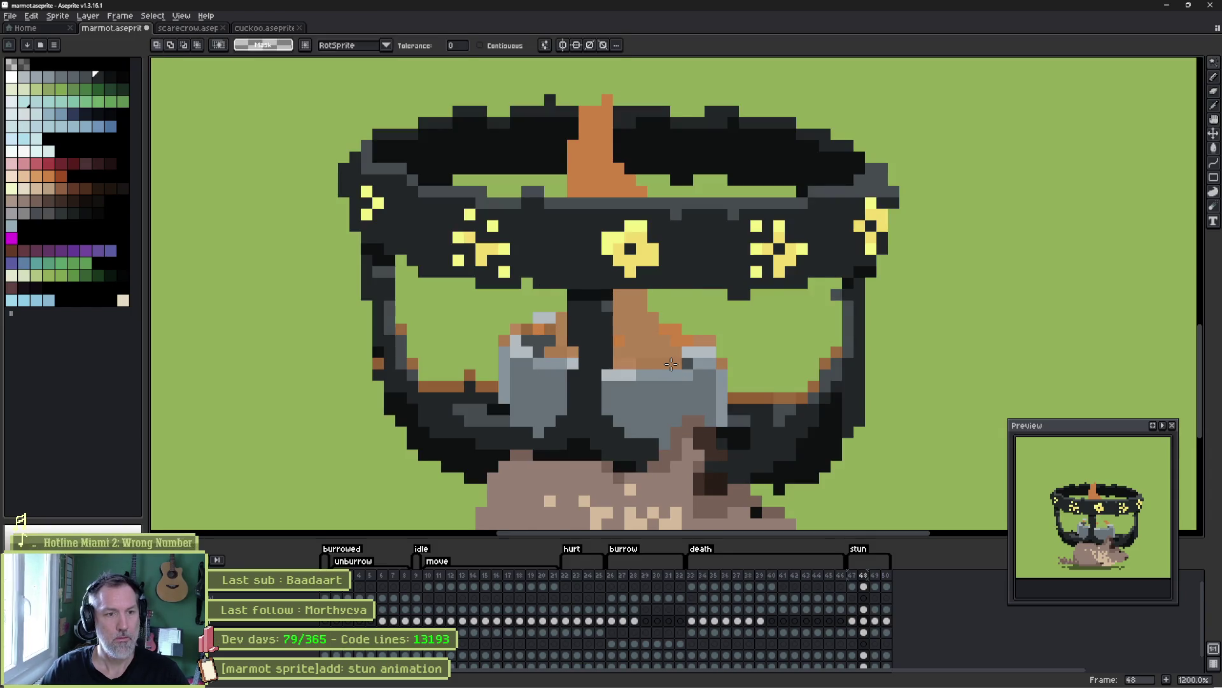
pyautogui.press('Return')
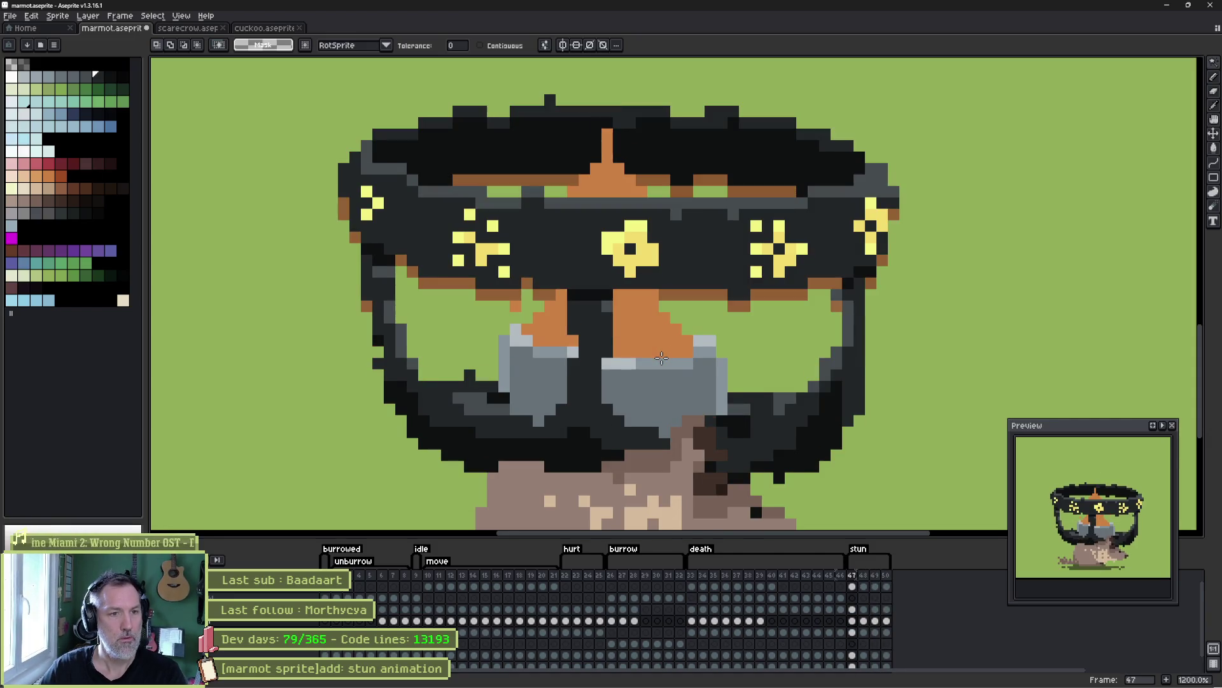
pyautogui.press('Return')
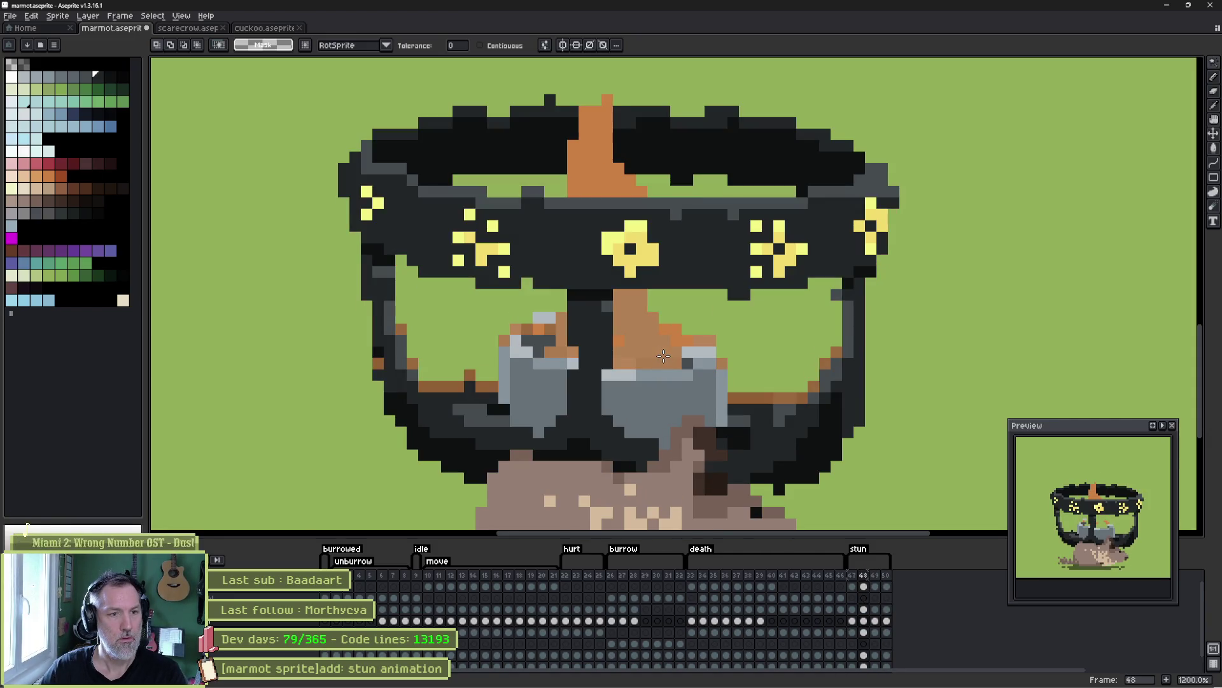
# - On frame 48, paint a light grey goggle highlight and fill both lenses dark grey
pyautogui.press('b')
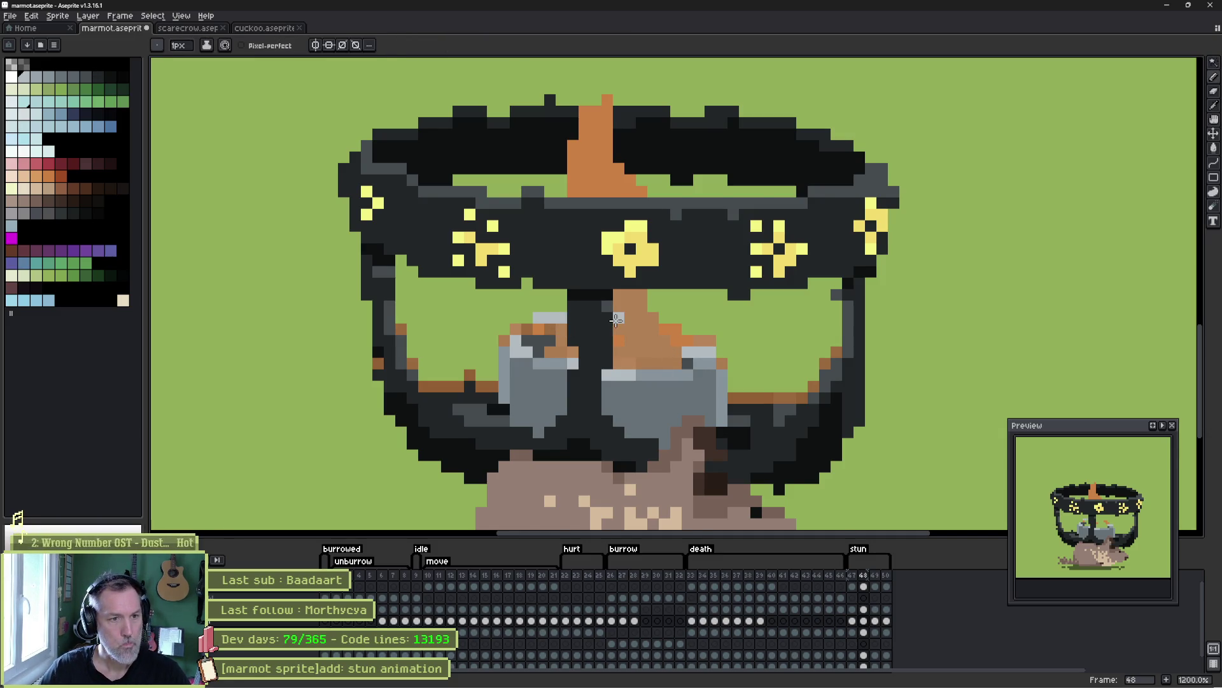
pyautogui.moveTo(616, 319); pyautogui.dragTo(695, 344)
pyautogui.press('g')
pyautogui.click(555, 341)
pyautogui.click(663, 358)
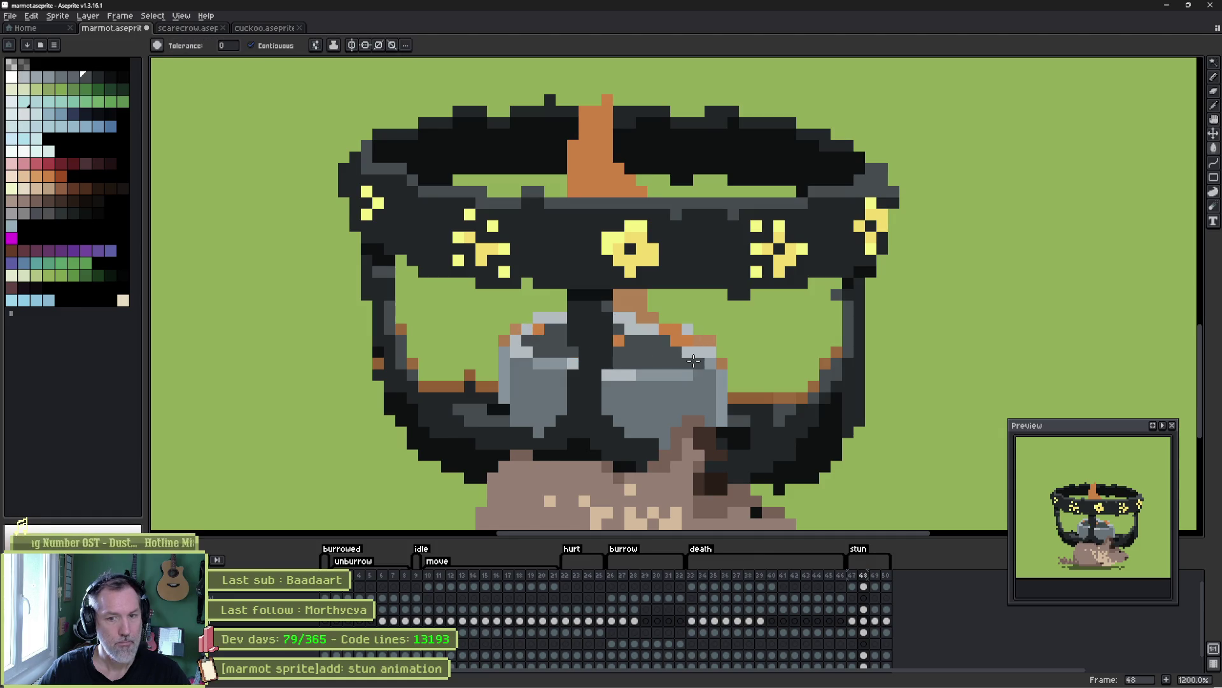
pyautogui.press('.')
# - On frame 49, add light grey pixels in the right lens and fill both lenses dark grey, then play the loop
pyautogui.press('b')
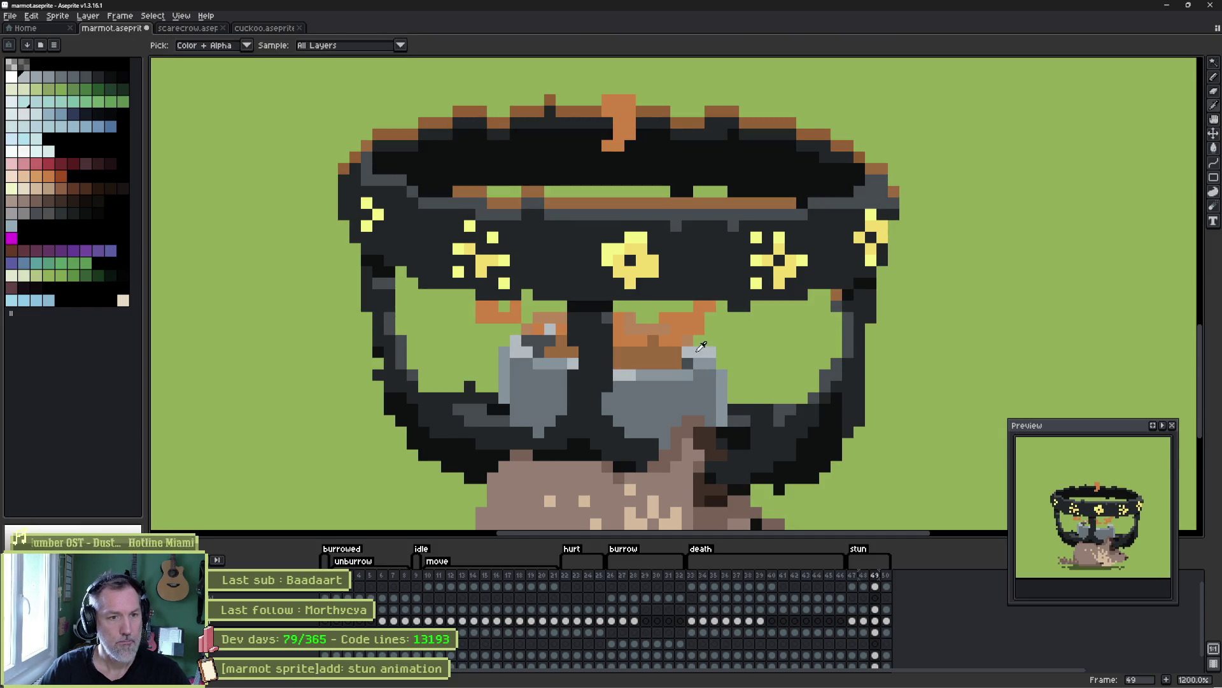
pyautogui.moveTo(627, 327); pyautogui.dragTo(655, 340)
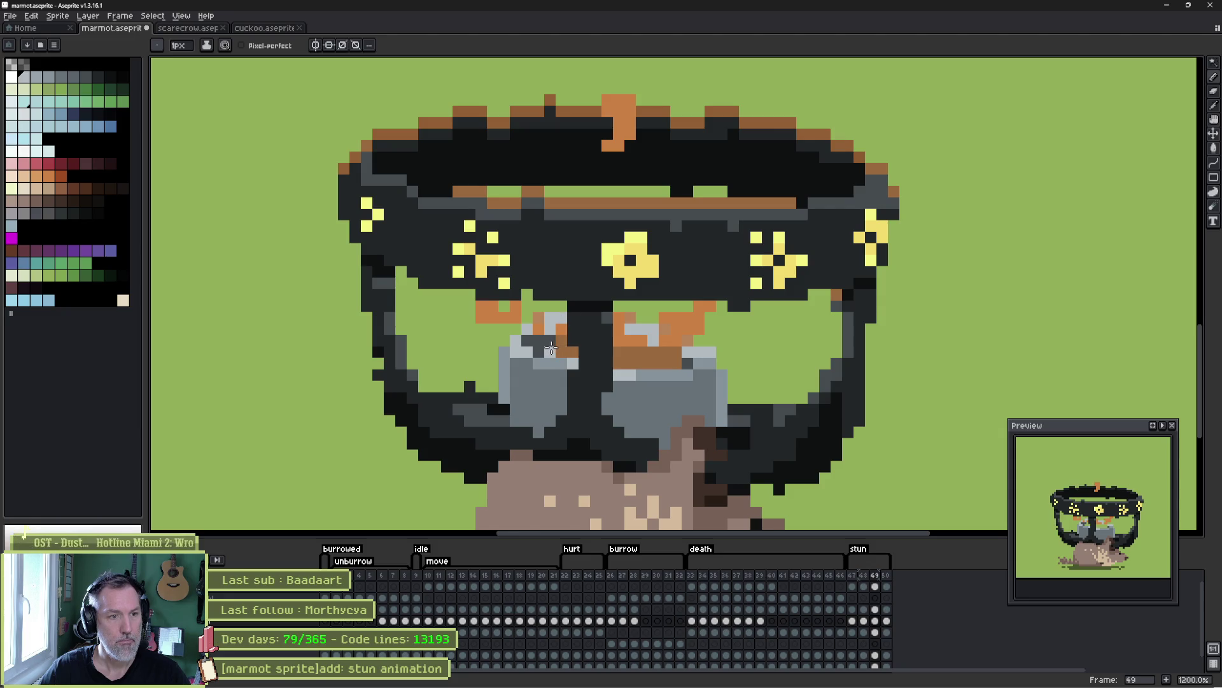
pyautogui.press('g')
pyautogui.click(554, 347)
pyautogui.click(648, 361)
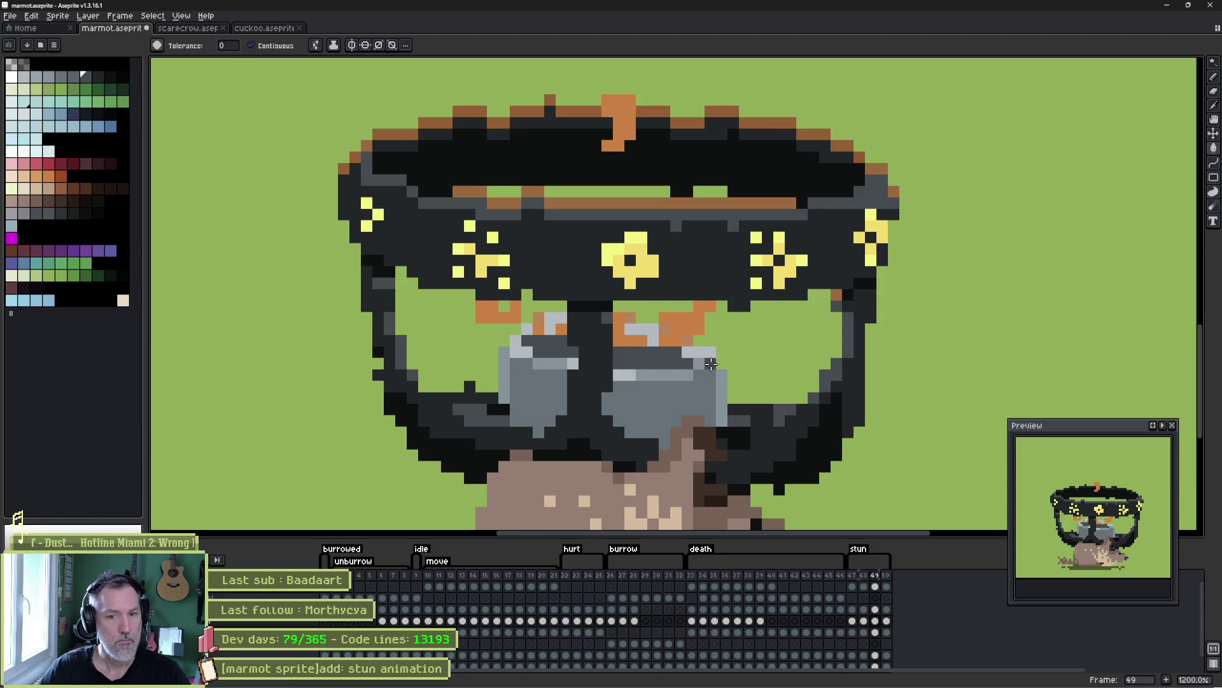
pyautogui.press('.')
pyautogui.press('Return')
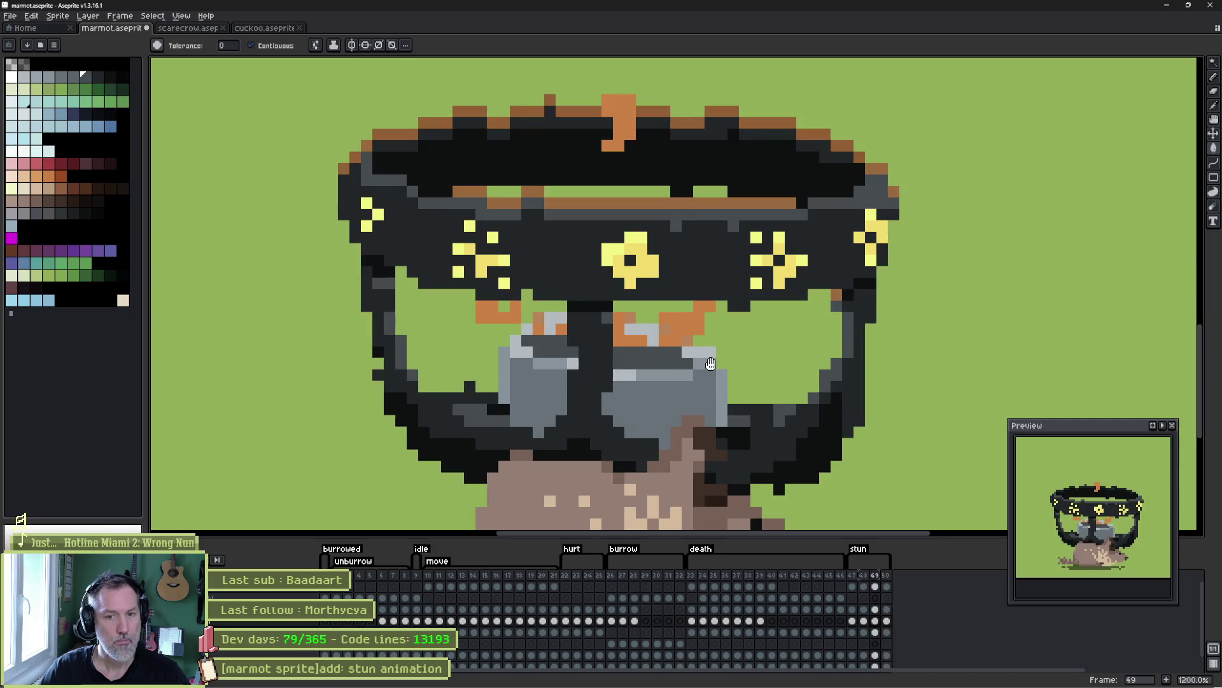
pyautogui.press('Return')
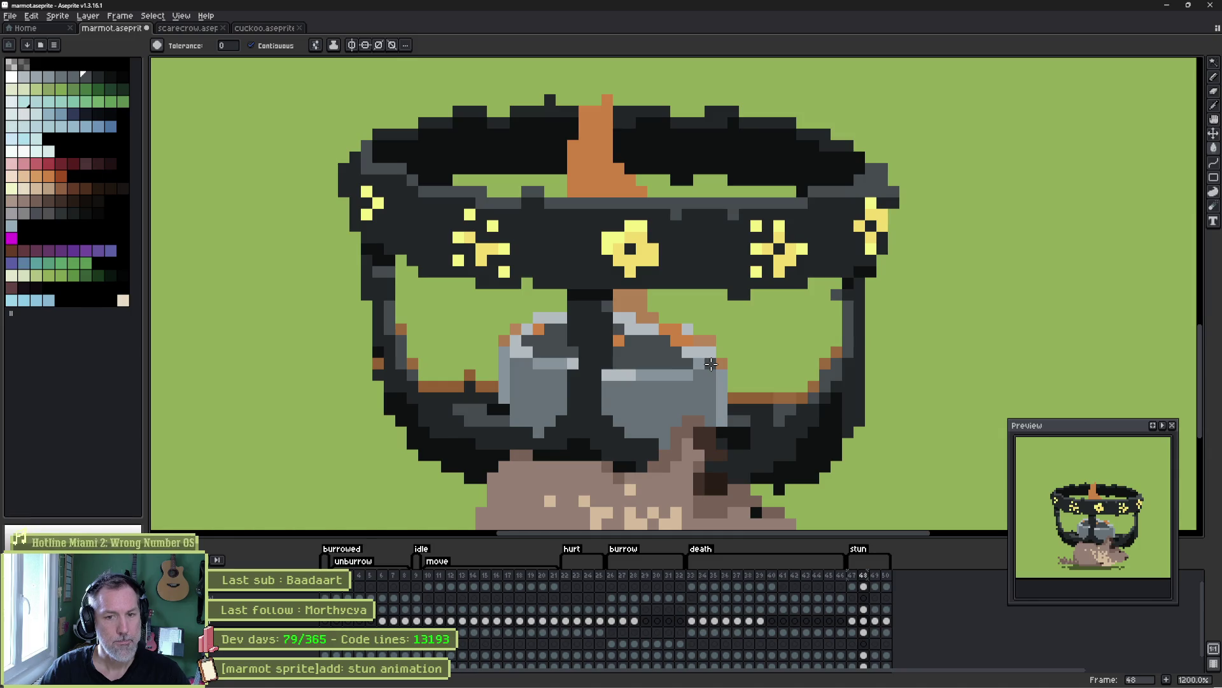
# - Undo an accidental layer change and paint an orange wisp to the right of the goggles
pyautogui.keyDown('ctrl'); pyautogui.click(688, 333); pyautogui.keyUp('ctrl')
pyautogui.hotkey('ctrl', 'z')
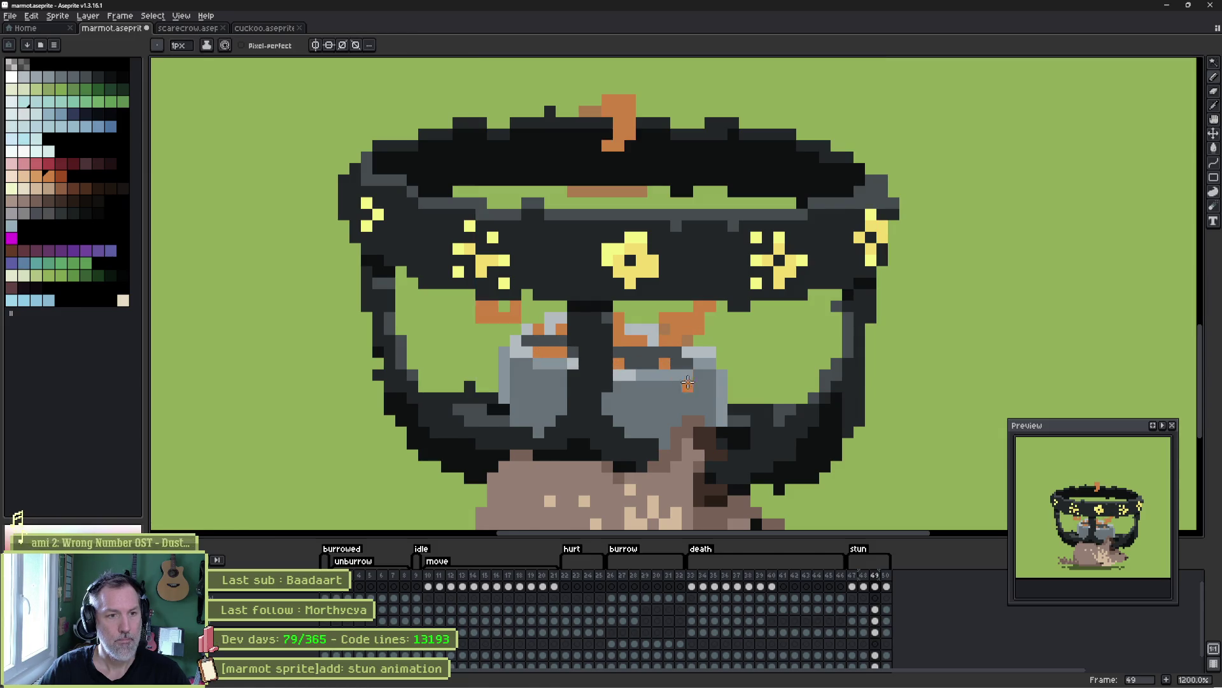
pyautogui.press('Right')
pyautogui.press('Return')
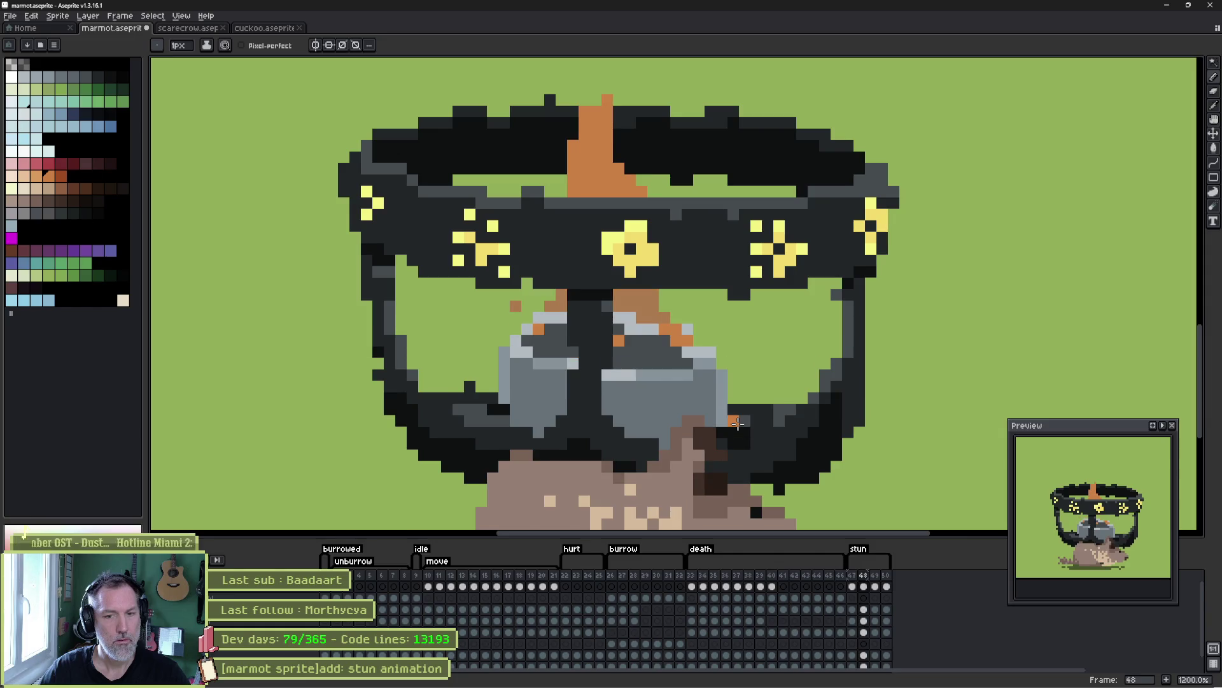
pyautogui.moveTo(699, 309)
pyautogui.mouseDown()
pyautogui.moveTo(699, 297)
pyautogui.moveTo(721, 301)
pyautogui.mouseUp()
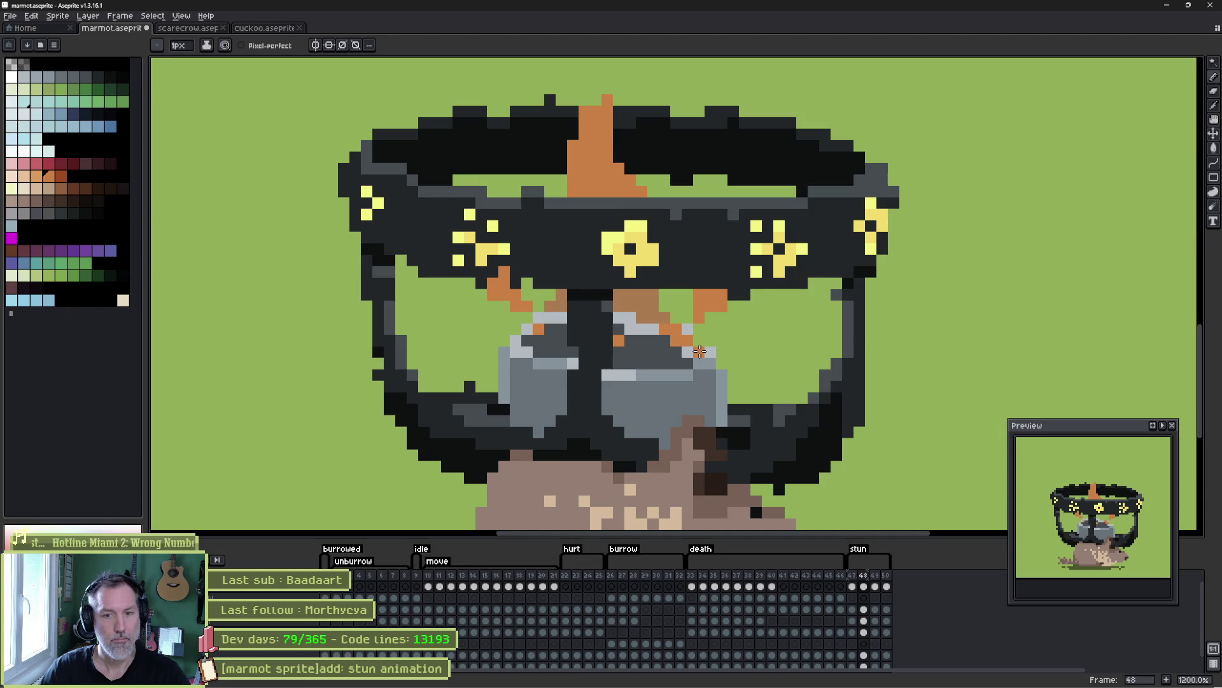
pyautogui.press('.')
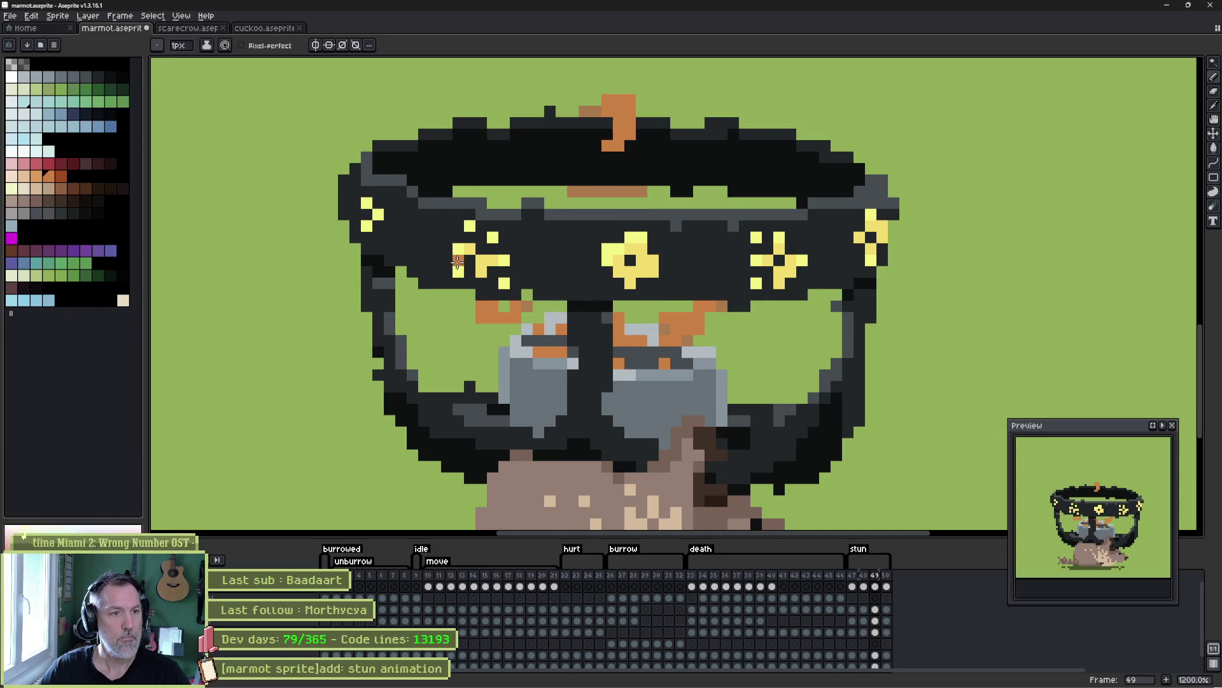
# - Remove the stray orange pixels left and right of the goggles, then replay the stun loop
pyautogui.press('b')
pyautogui.moveTo(499, 308); pyautogui.dragTo(506, 308)
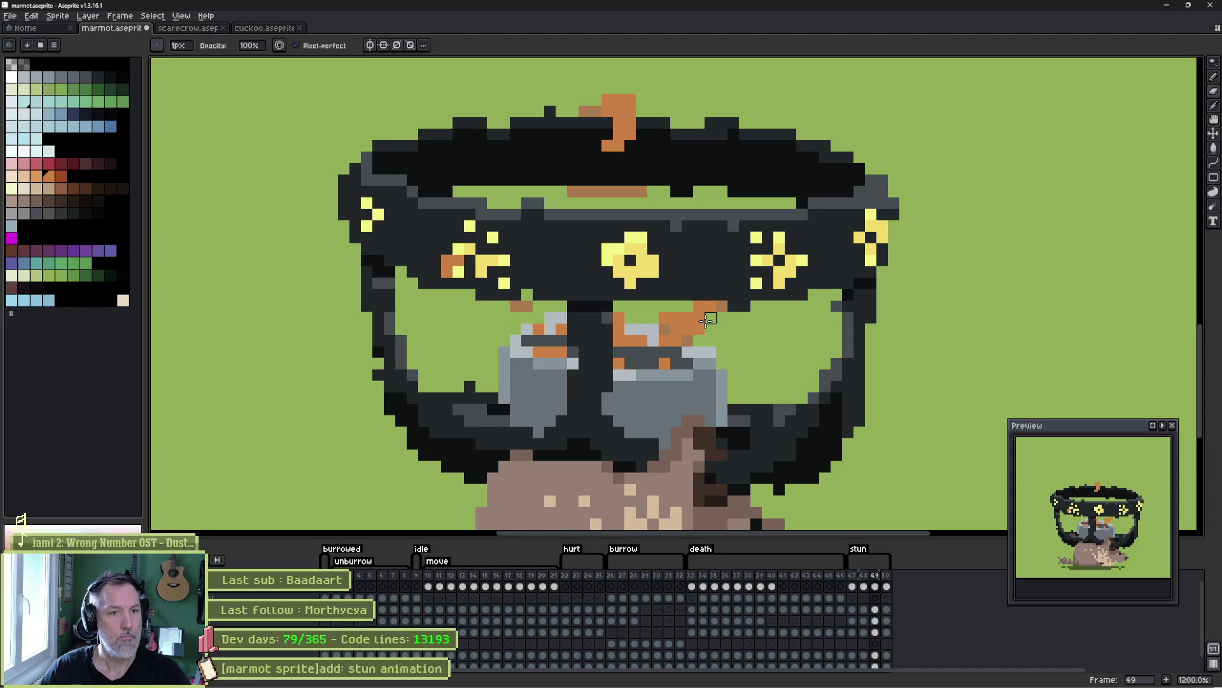
pyautogui.press('Left')
pyautogui.press('Right')
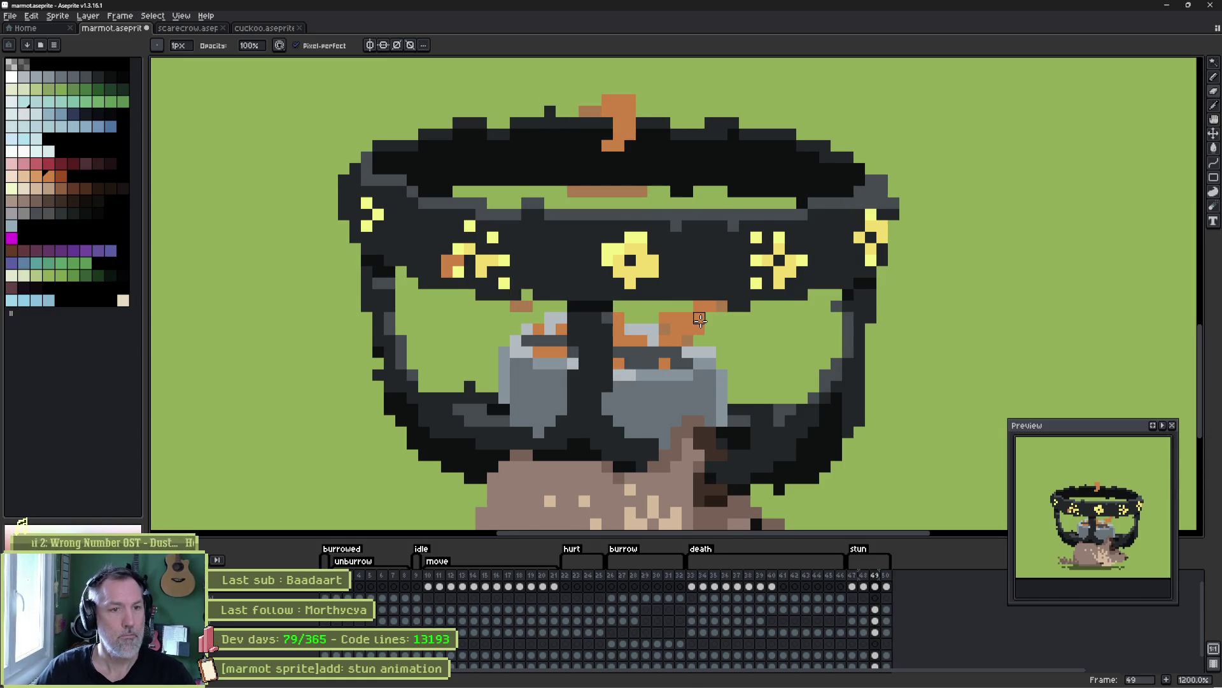
pyautogui.moveTo(694, 330); pyautogui.dragTo(694, 320)
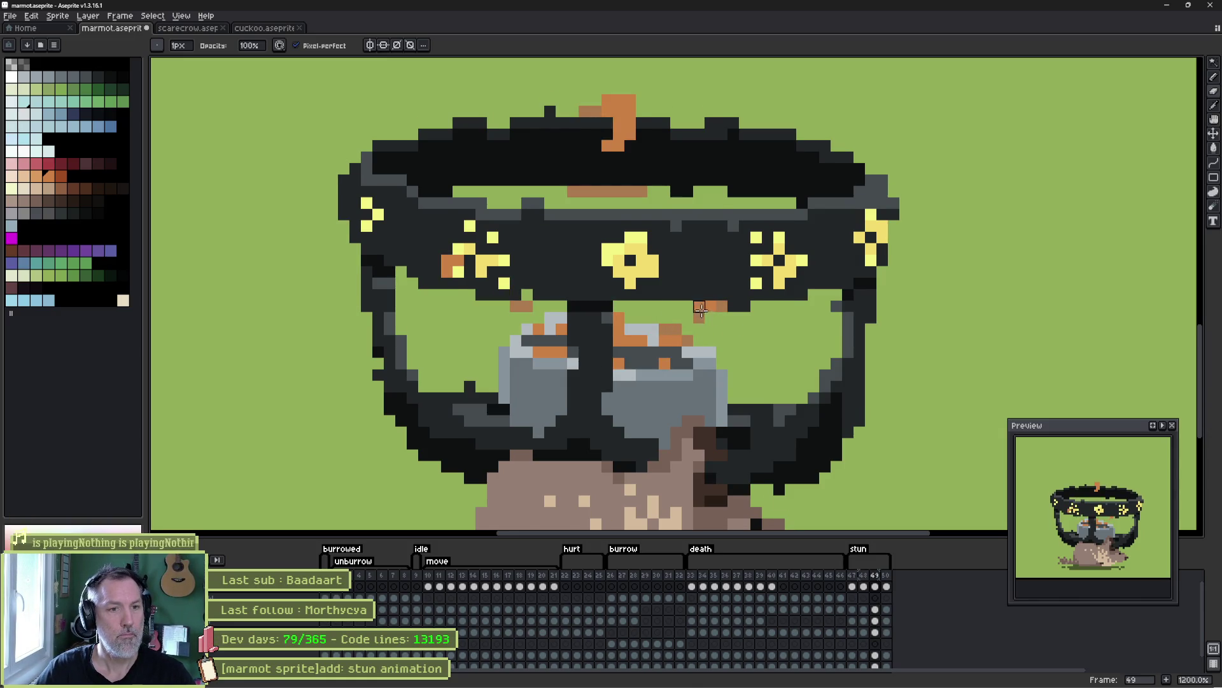
pyautogui.press('Return')
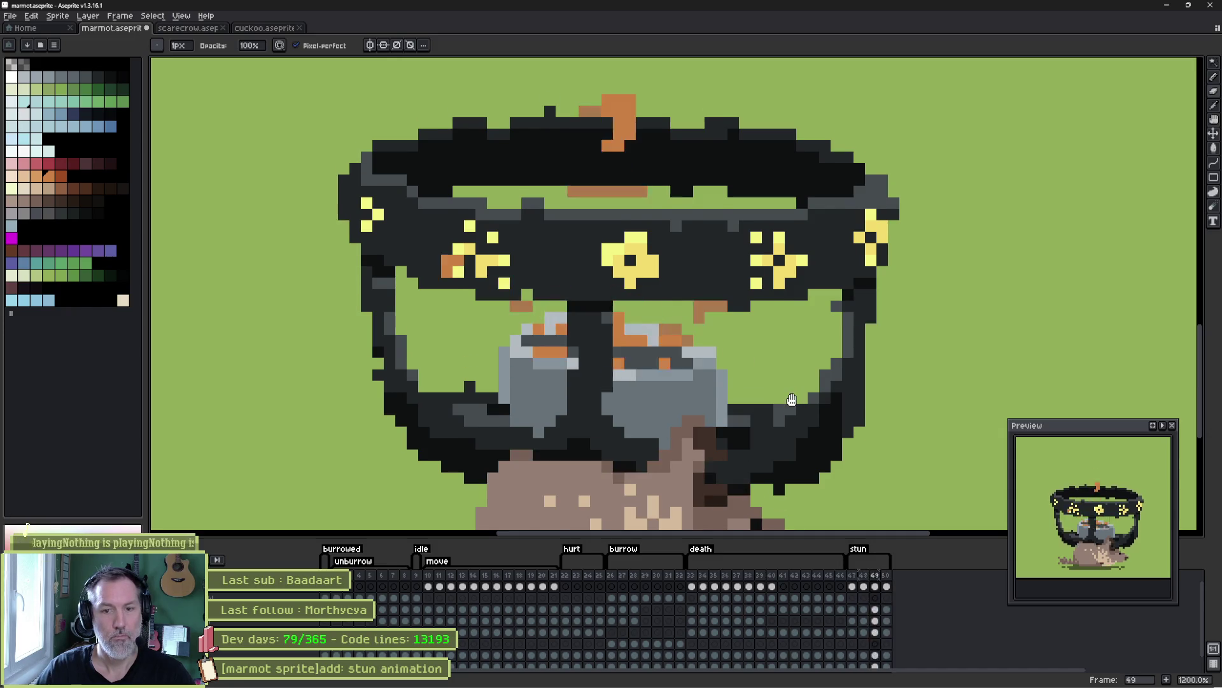
pyautogui.press('Return')
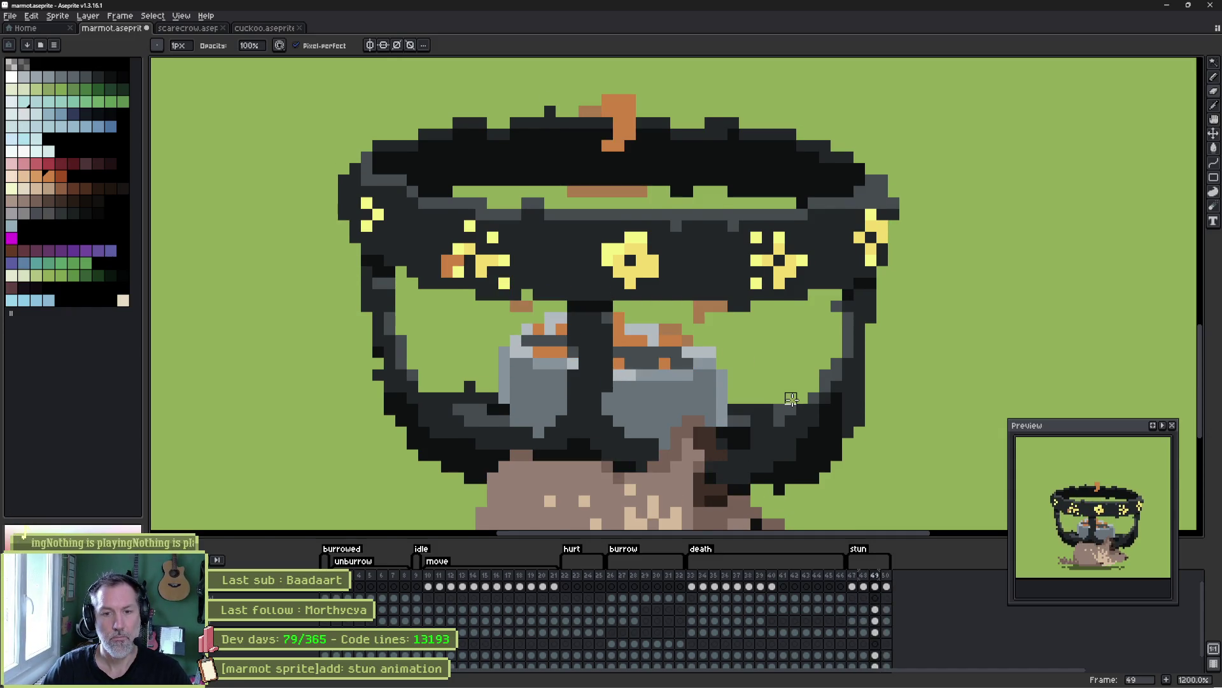
pyautogui.press('Return')
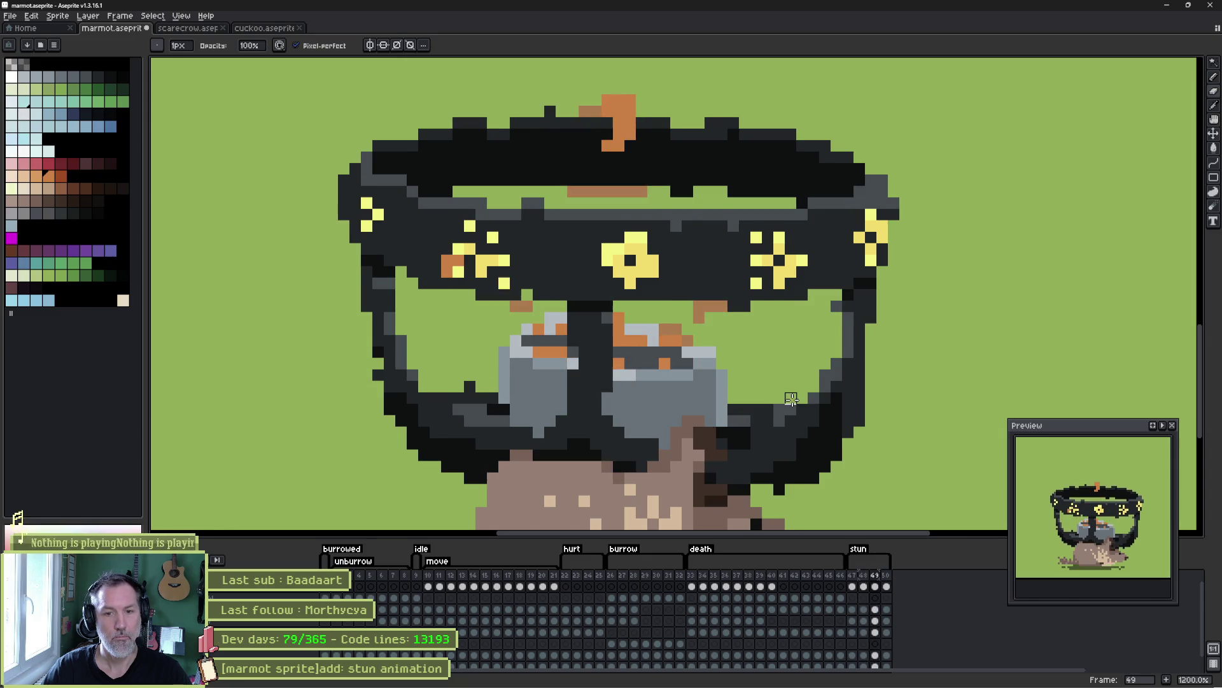
# - Review the stun loop again and stop on frame 47, zoomed in on the helmet's top band
pyautogui.press('Right')
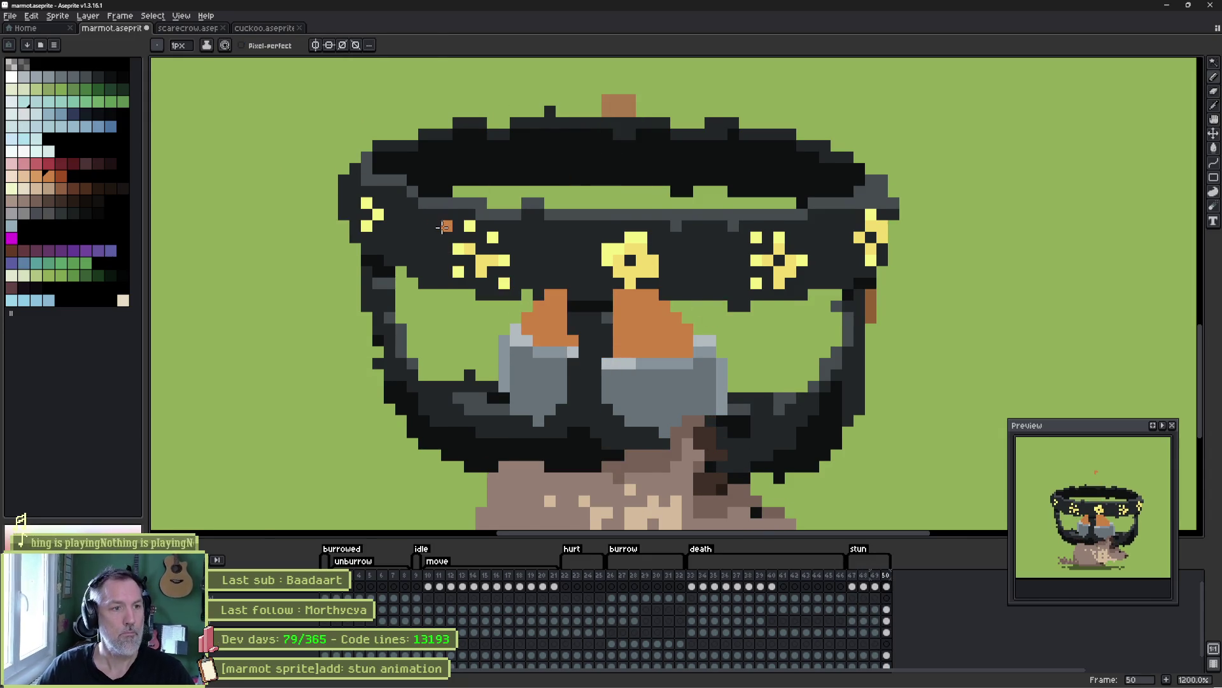
pyautogui.press('Return')
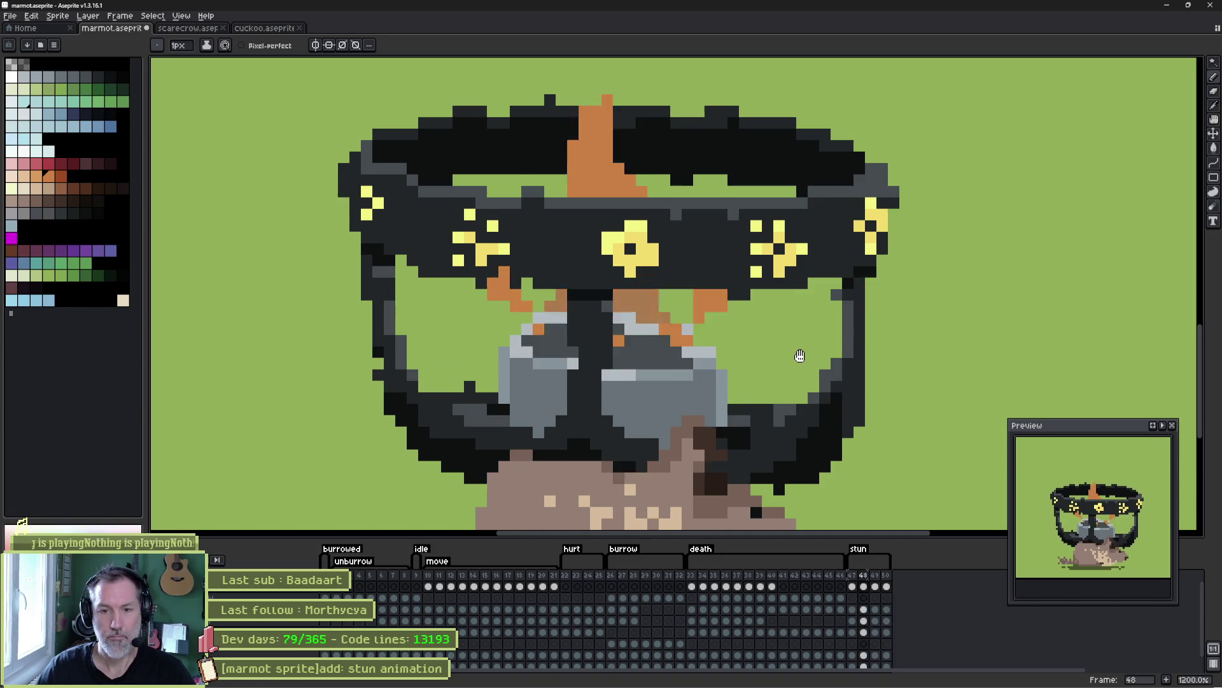
pyautogui.press('Return')
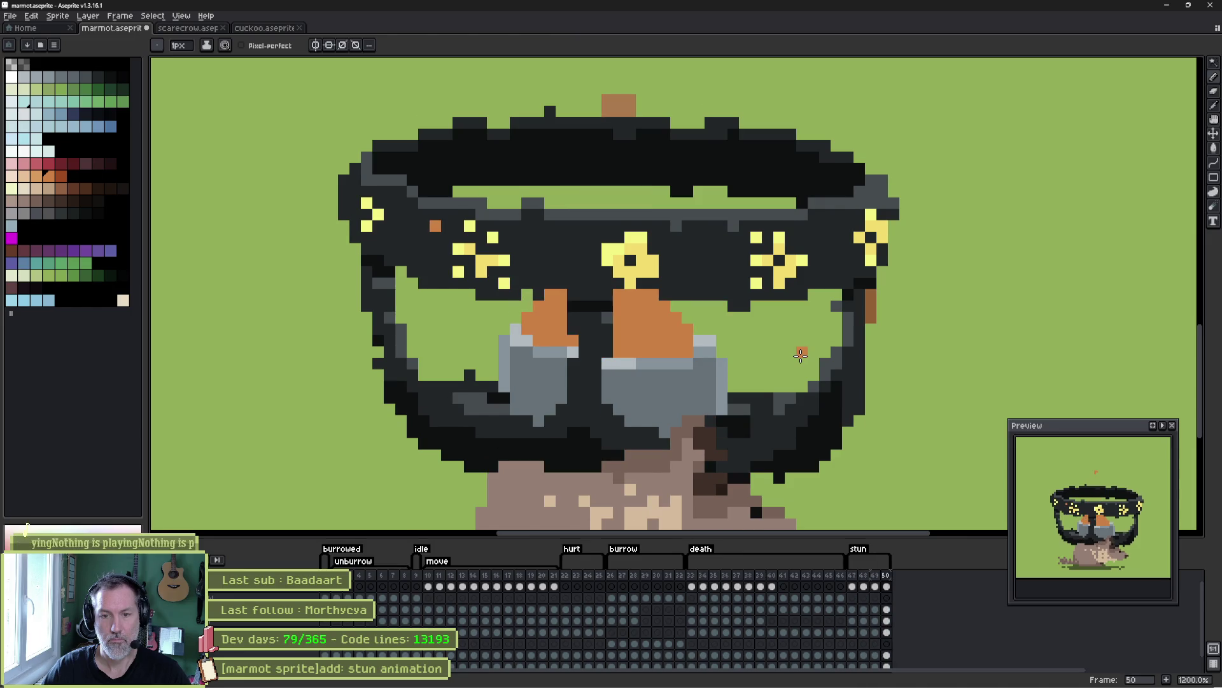
pyautogui.press('b')
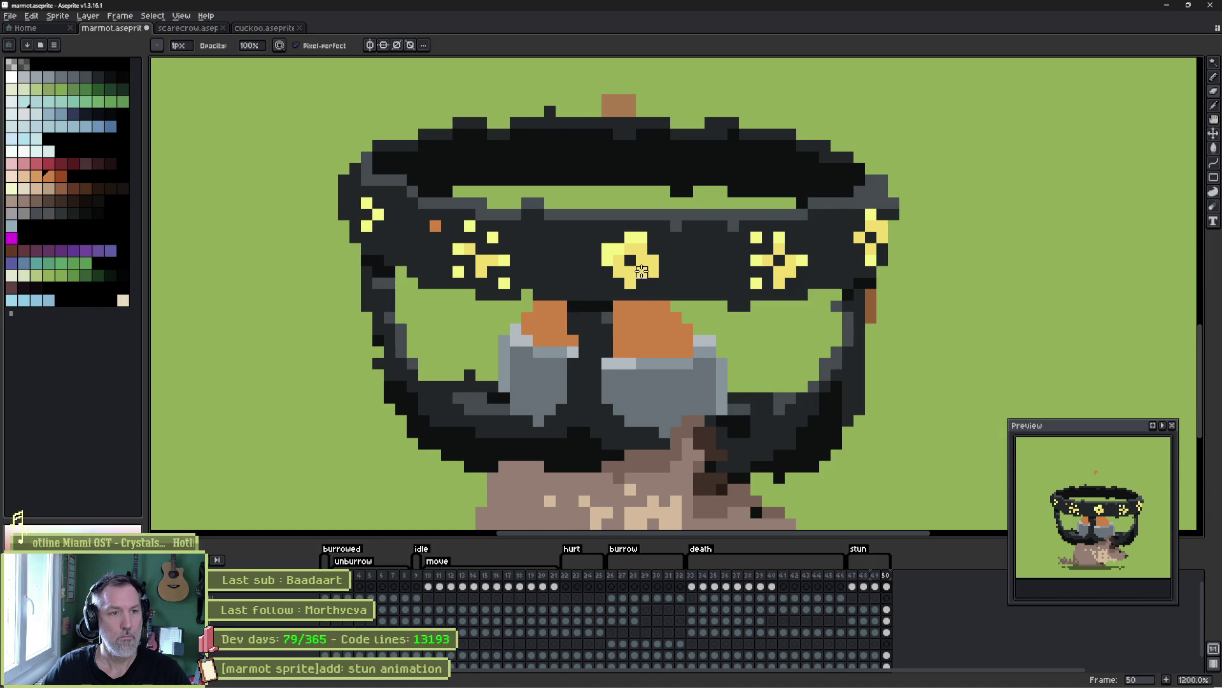
pyautogui.press('Return')
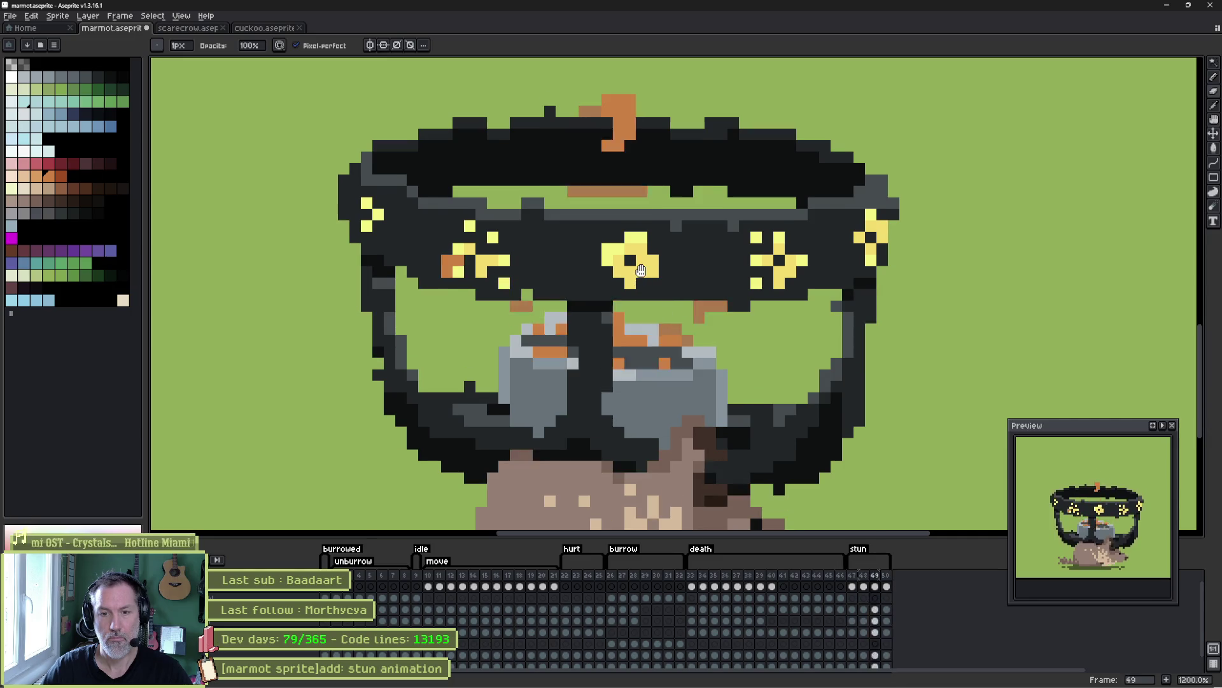
pyautogui.press('Return')
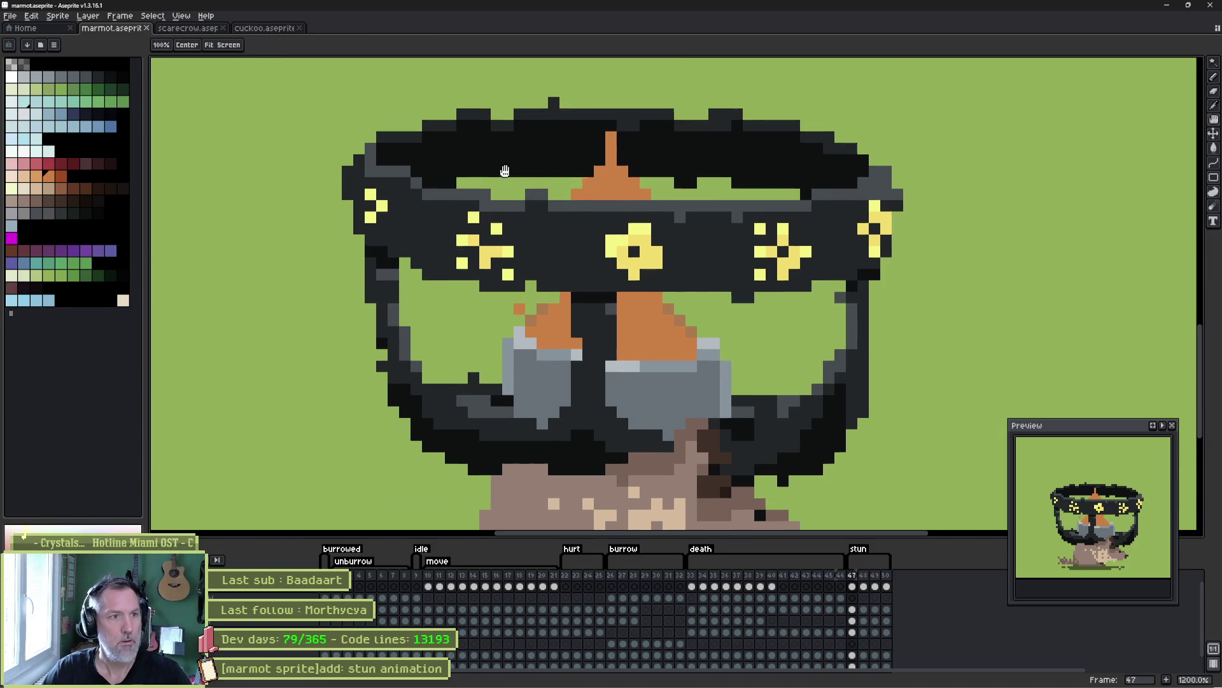
pyautogui.scroll(3, 496, 259)
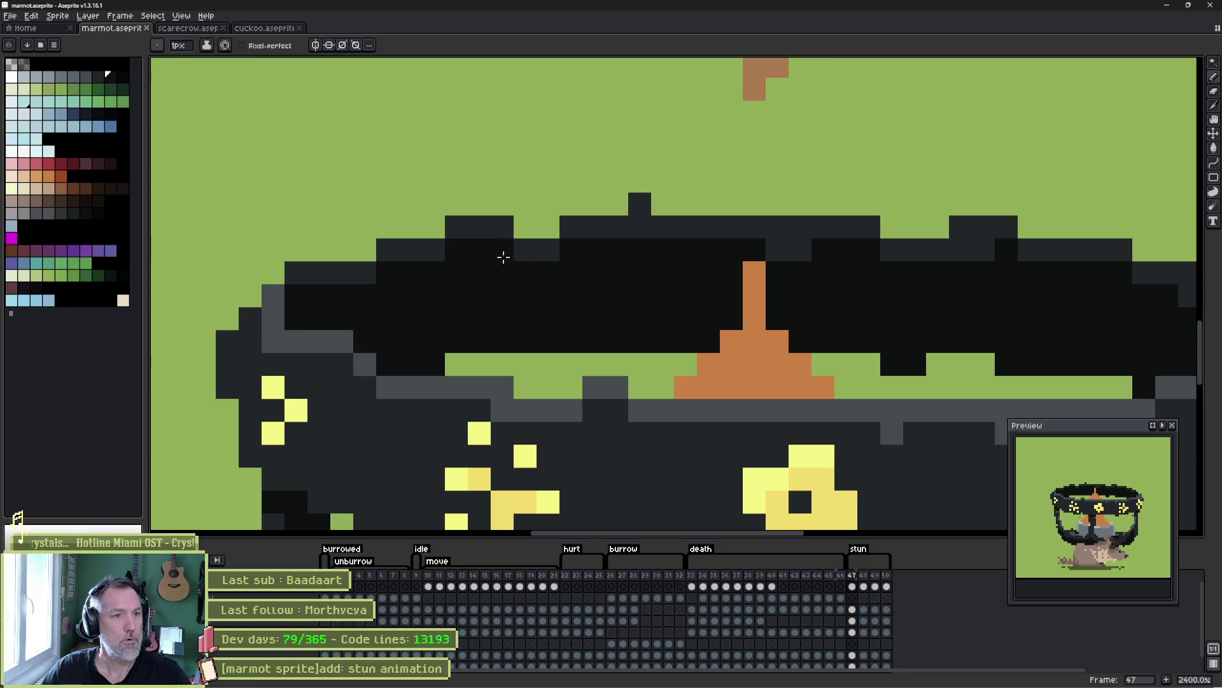
# - Repaint the top band's orange pixels dark and add dark pixels above the band
pyautogui.moveTo(503, 254); pyautogui.dragTo(535, 250)
pyautogui.keyDown('alt'); pyautogui.click(496, 227); pyautogui.keyUp('alt')
pyautogui.click(535, 227)
pyautogui.click(594, 203)
pyautogui.hotkey('ctrl', 'z')
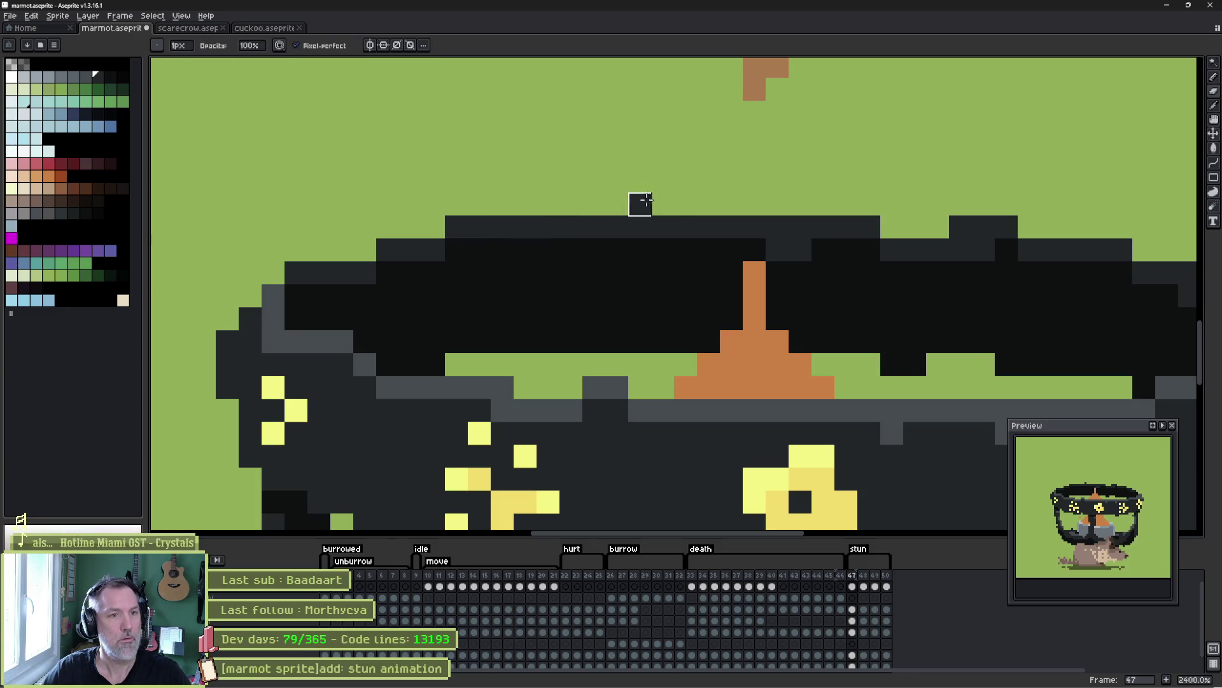
pyautogui.keyDown('ctrl'); pyautogui.click(659, 221); pyautogui.keyUp('ctrl')
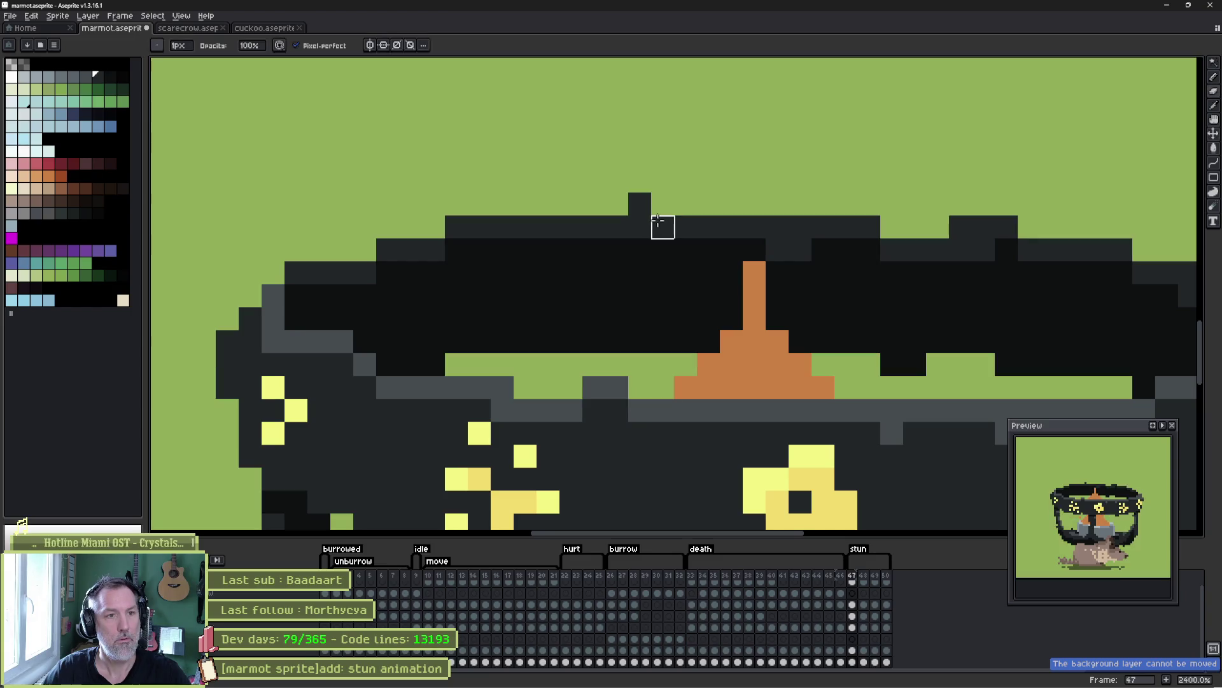
# - Paint the grey top-rim pixels black and fill the gap in the brown row below
pyautogui.moveTo(778, 223); pyautogui.dragTo(652, 237)
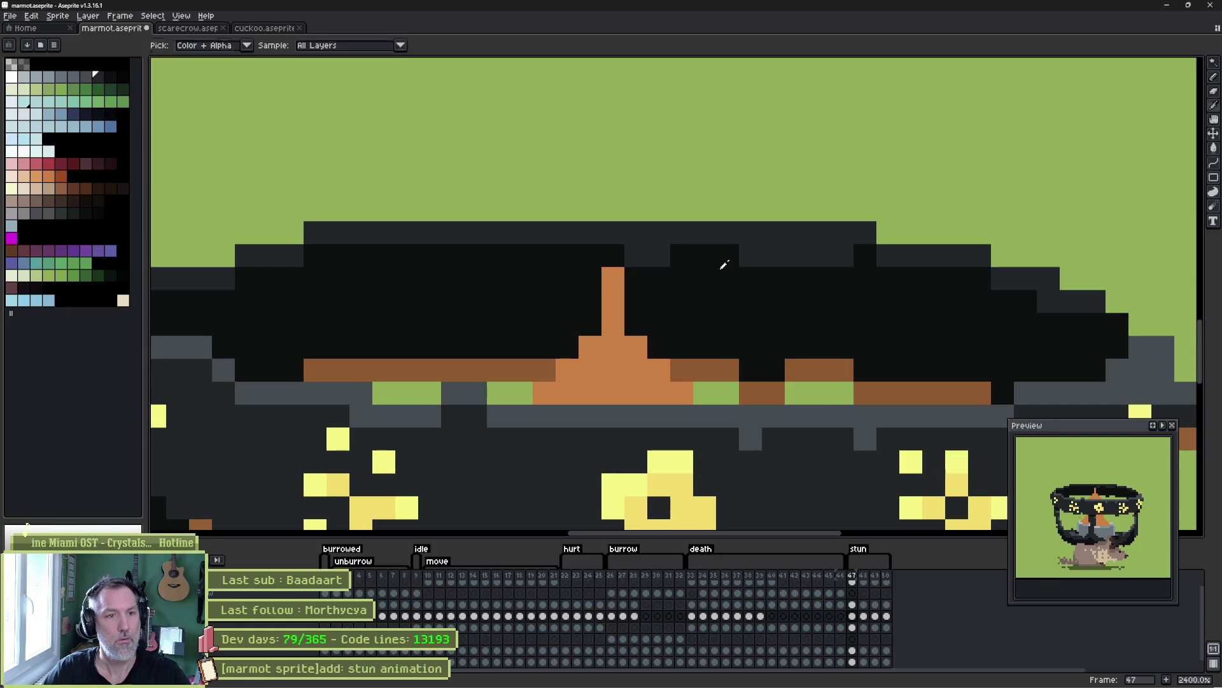
pyautogui.click(659, 255)
pyautogui.click(750, 256)
pyautogui.click(820, 262)
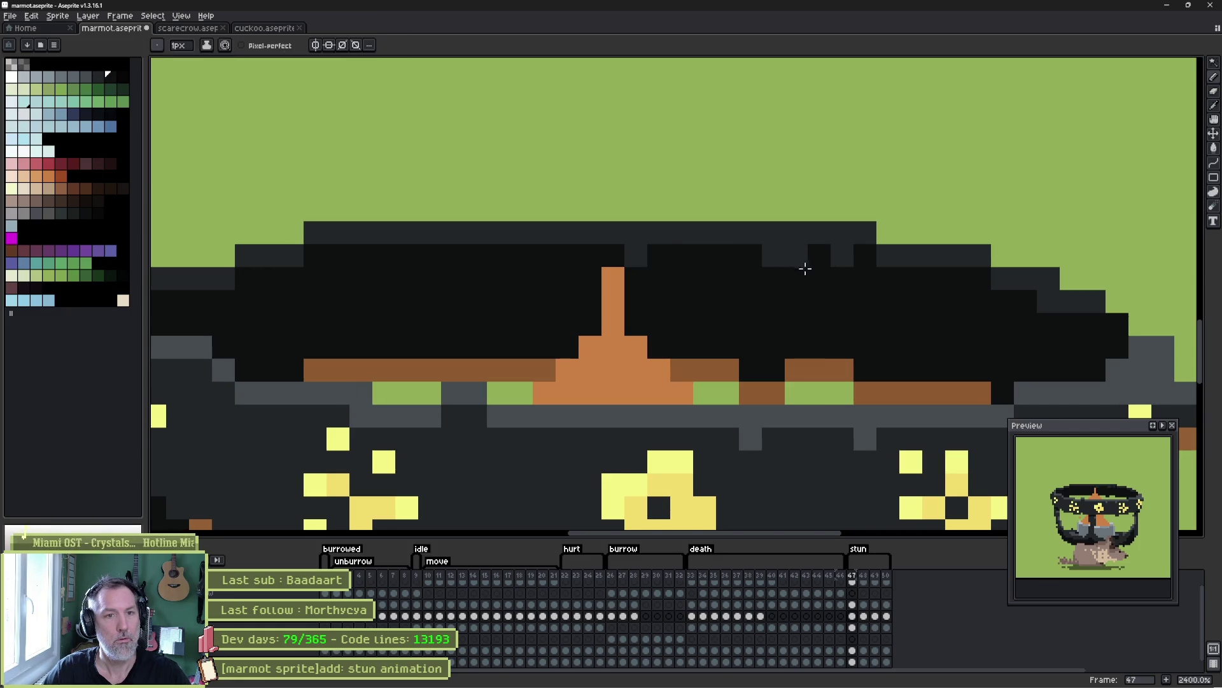
pyautogui.moveTo(805, 266); pyautogui.dragTo(773, 256)
pyautogui.moveTo(846, 309); pyautogui.dragTo(730, 256)
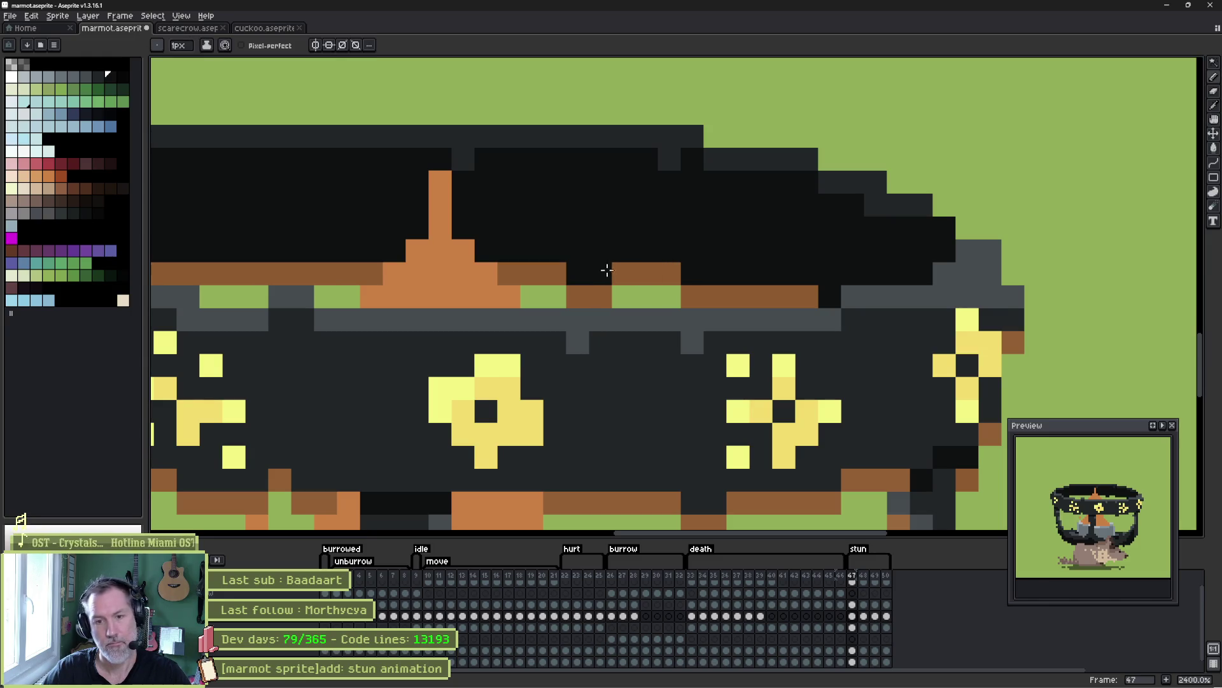
pyautogui.moveTo(633, 273); pyautogui.dragTo(576, 274)
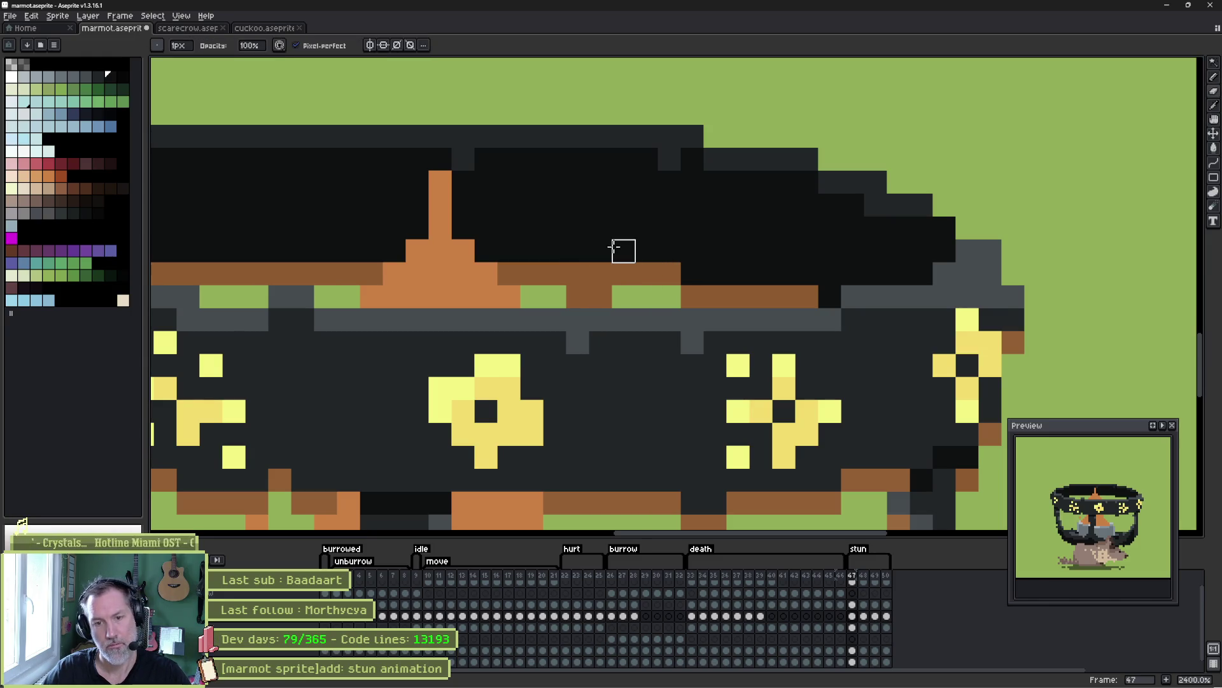
# - Paint the helmet's grey left outline pixels solid black
pyautogui.moveTo(191, 217); pyautogui.dragTo(486, 242)
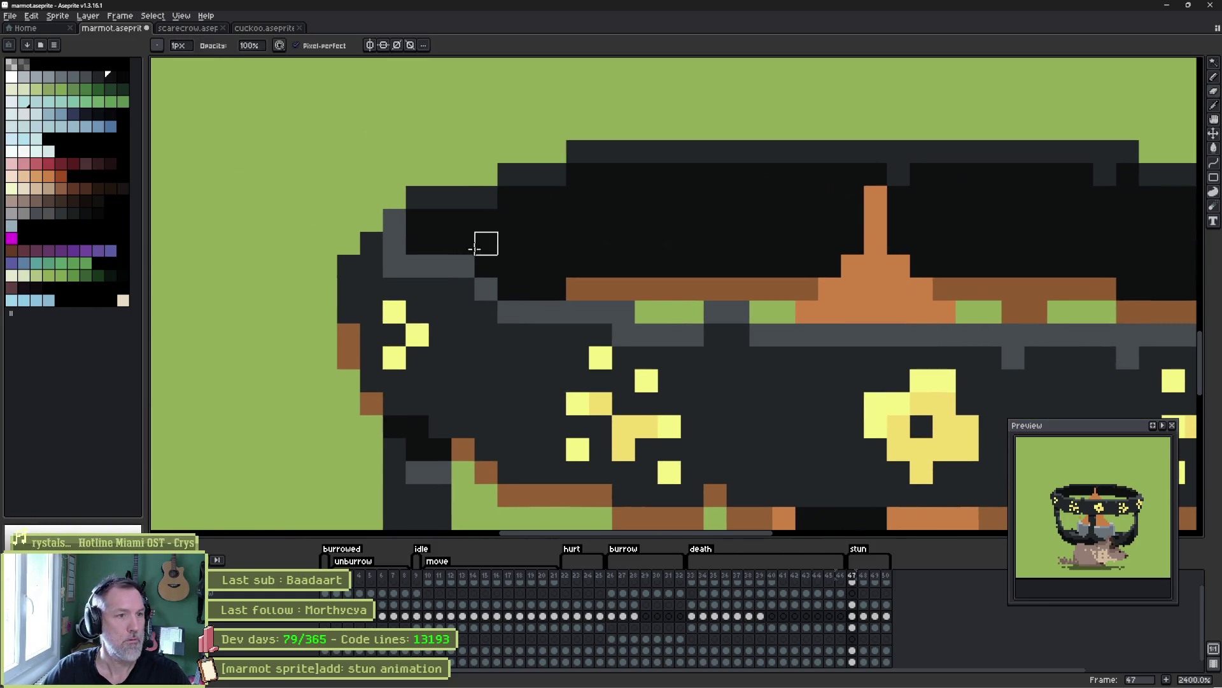
pyautogui.click(462, 265)
pyautogui.click(462, 288)
pyautogui.keyDown('alt'); pyautogui.click(381, 270); pyautogui.keyUp('alt')
pyautogui.moveTo(390, 268); pyautogui.dragTo(469, 292)
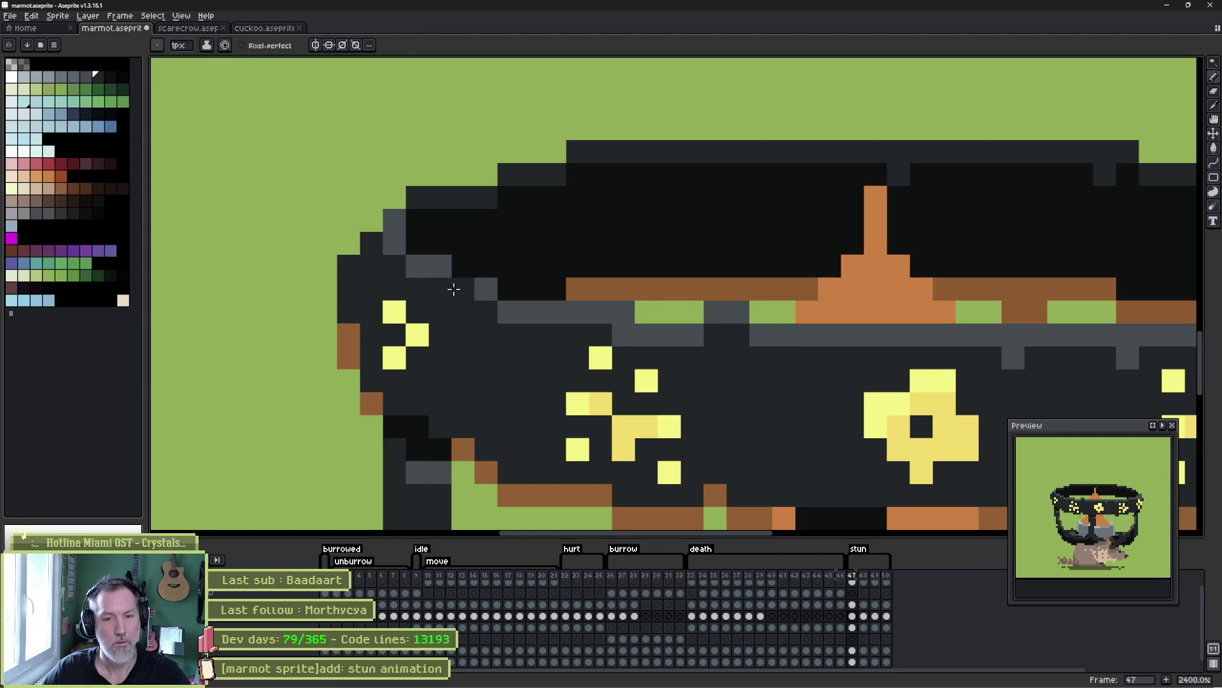
# - Try grey highlight pixels on the outline, then make the lower brown band continuous
pyautogui.moveTo(742, 306); pyautogui.dragTo(594, 289)
pyautogui.click(644, 323)
pyautogui.moveTo(645, 324)
pyautogui.mouseDown()
pyautogui.moveTo(396, 305)
pyautogui.moveTo(420, 290)
pyautogui.mouseUp()
pyautogui.click(494, 327)
pyautogui.press('e')
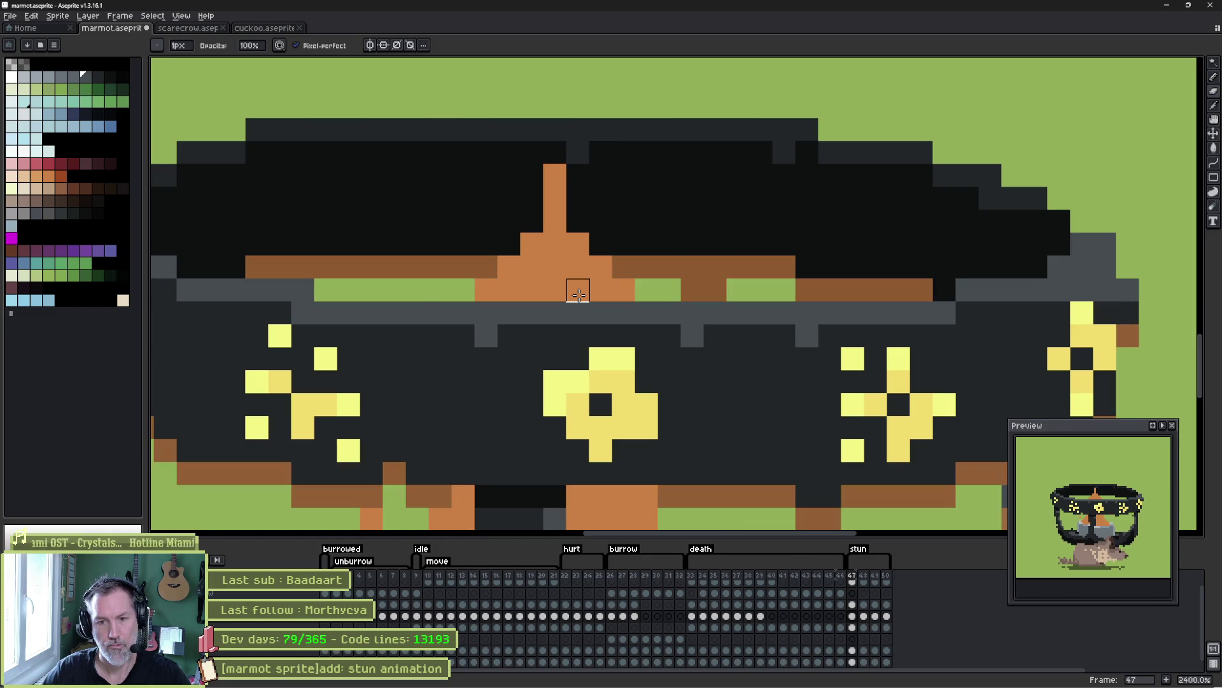
pyautogui.moveTo(762, 452); pyautogui.dragTo(618, 343)
pyautogui.moveTo(661, 388); pyautogui.dragTo(796, 387)
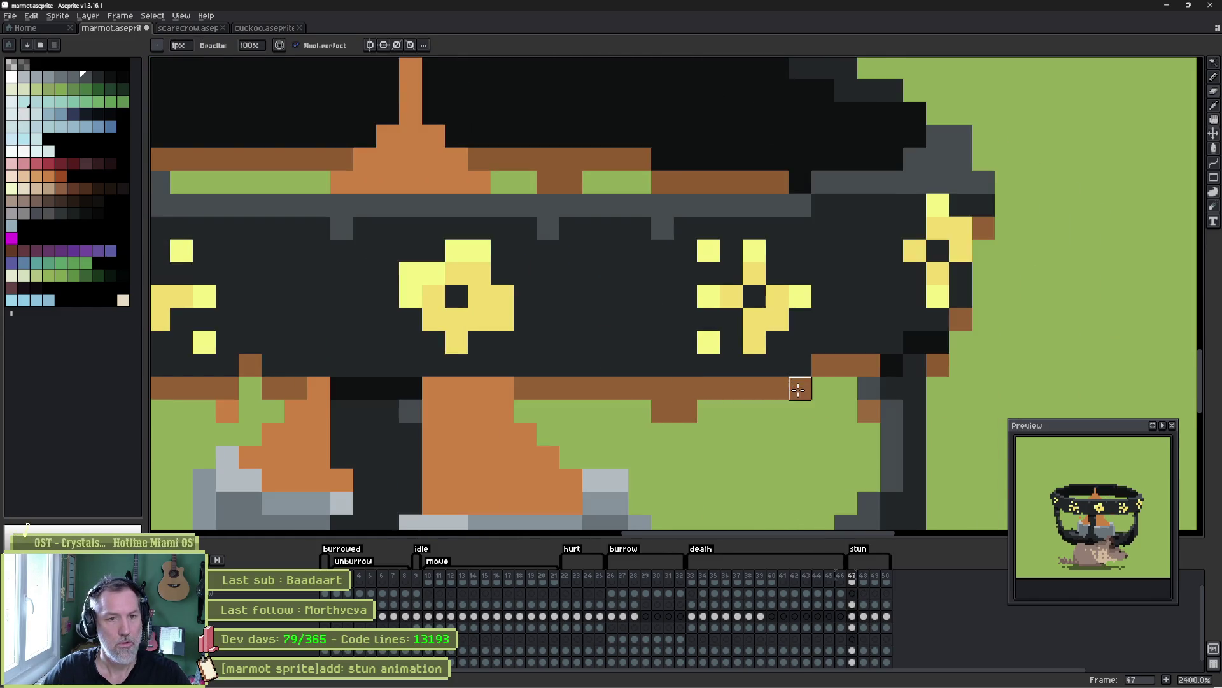
# - Erase the stray grey pixel beside the helmet band, comparing frames 47 and 48
pyautogui.click(869, 387)
pyautogui.press('b')
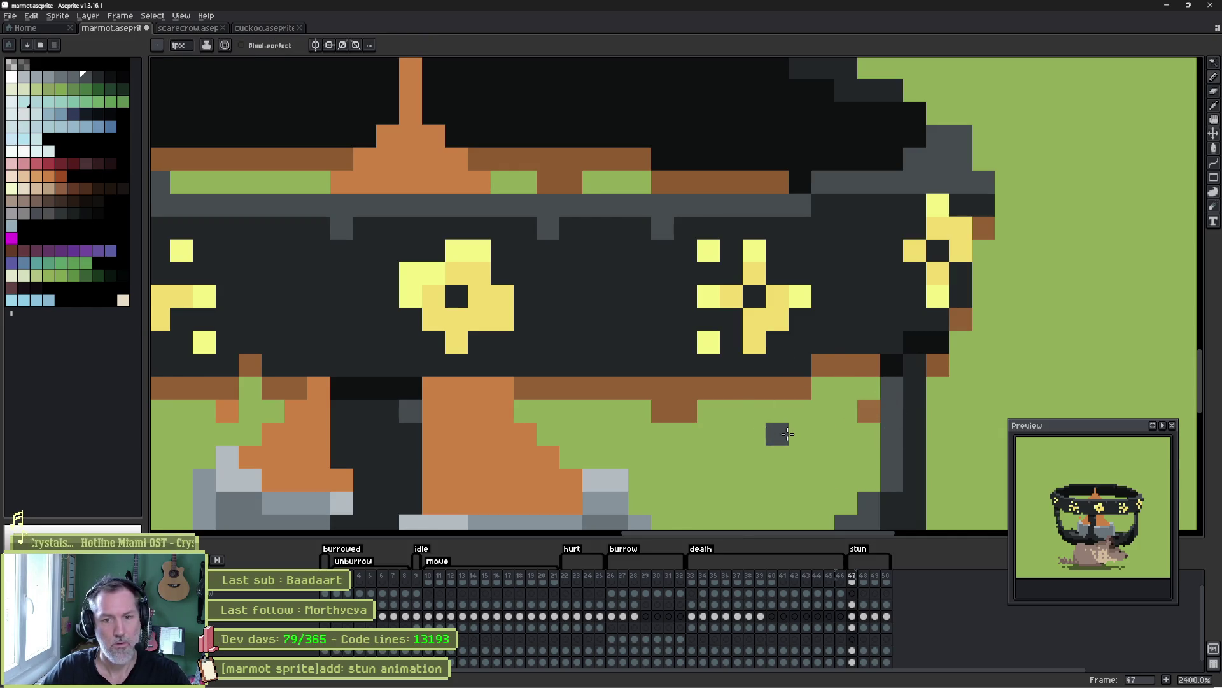
pyautogui.press('Left')
pyautogui.press('Right')
pyautogui.press('Right')
pyautogui.press('Left')
pyautogui.press('Right')
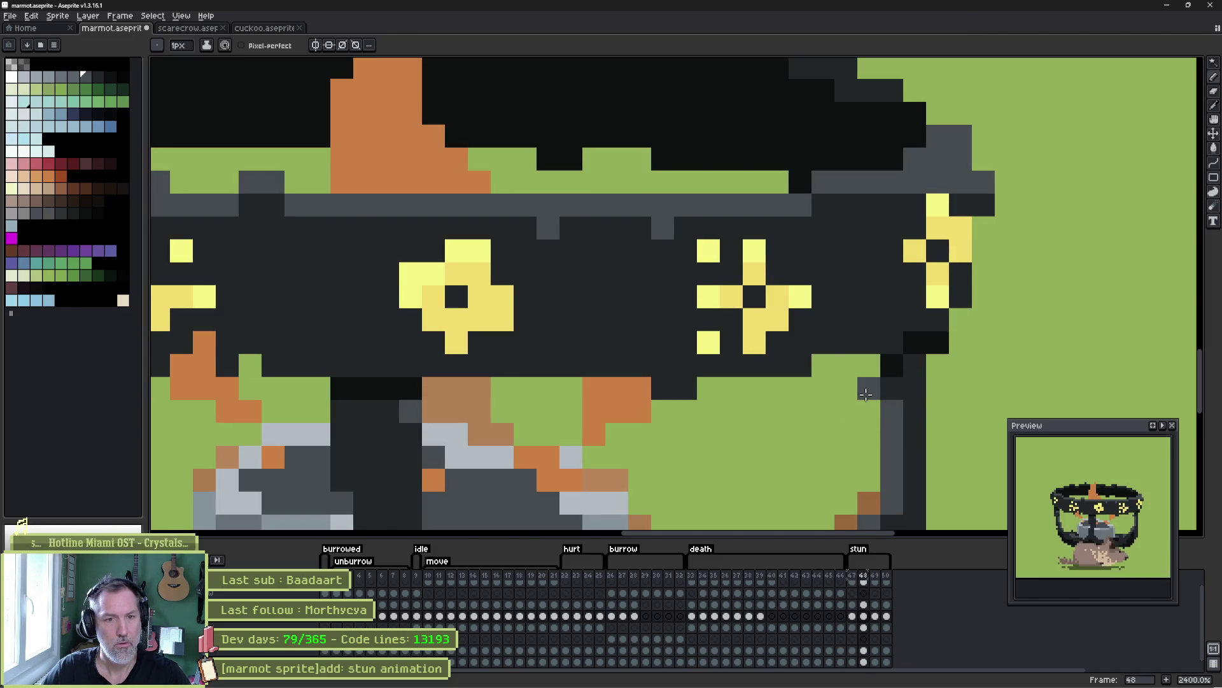
pyautogui.press('b')
pyautogui.press('Left')
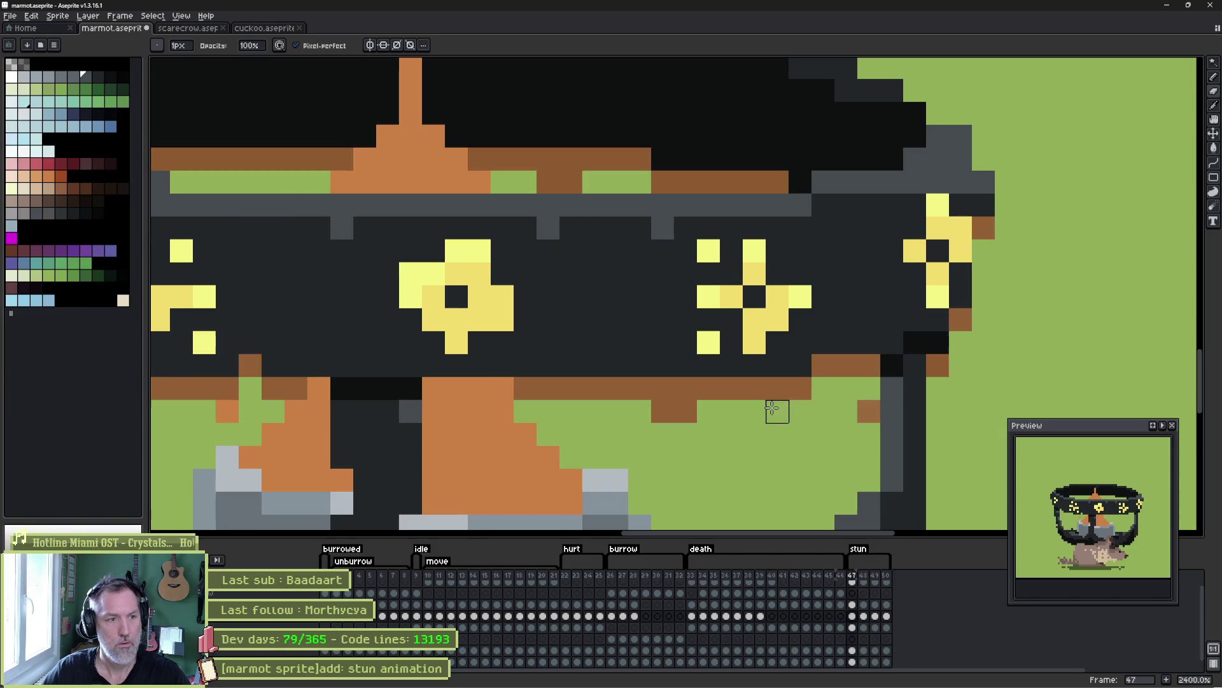
pyautogui.press('Right')
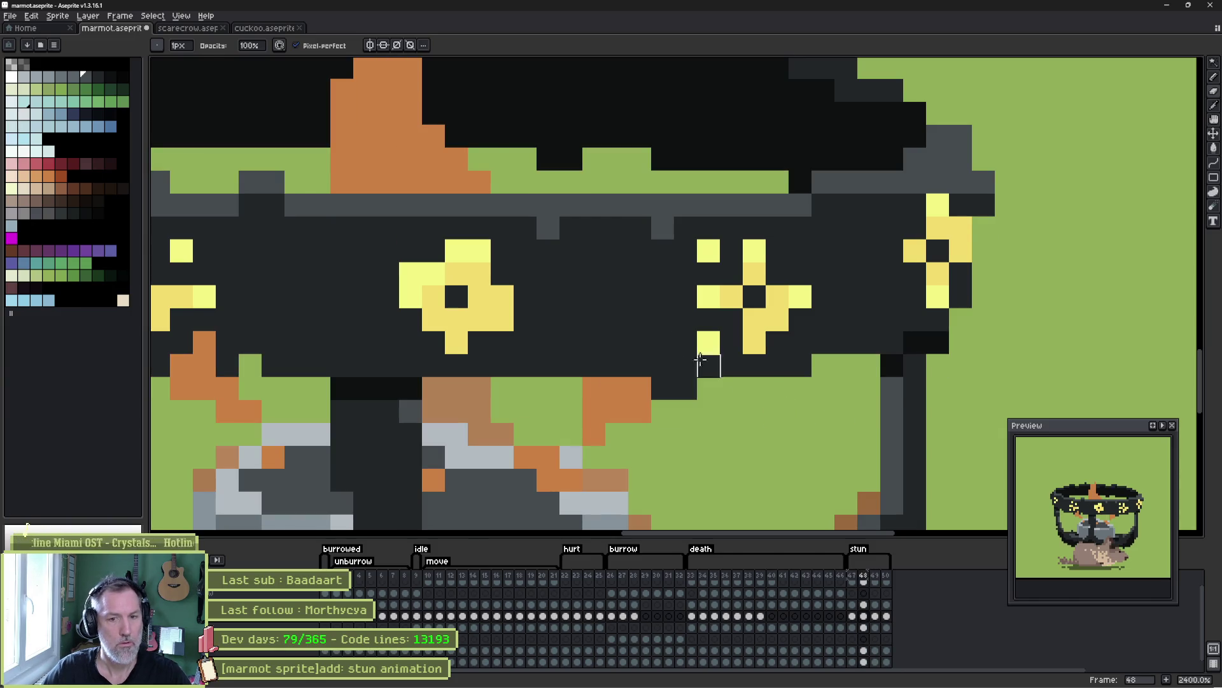
pyautogui.moveTo(701, 360); pyautogui.dragTo(900, 382)
pyautogui.press('Left')
pyautogui.press('Right')
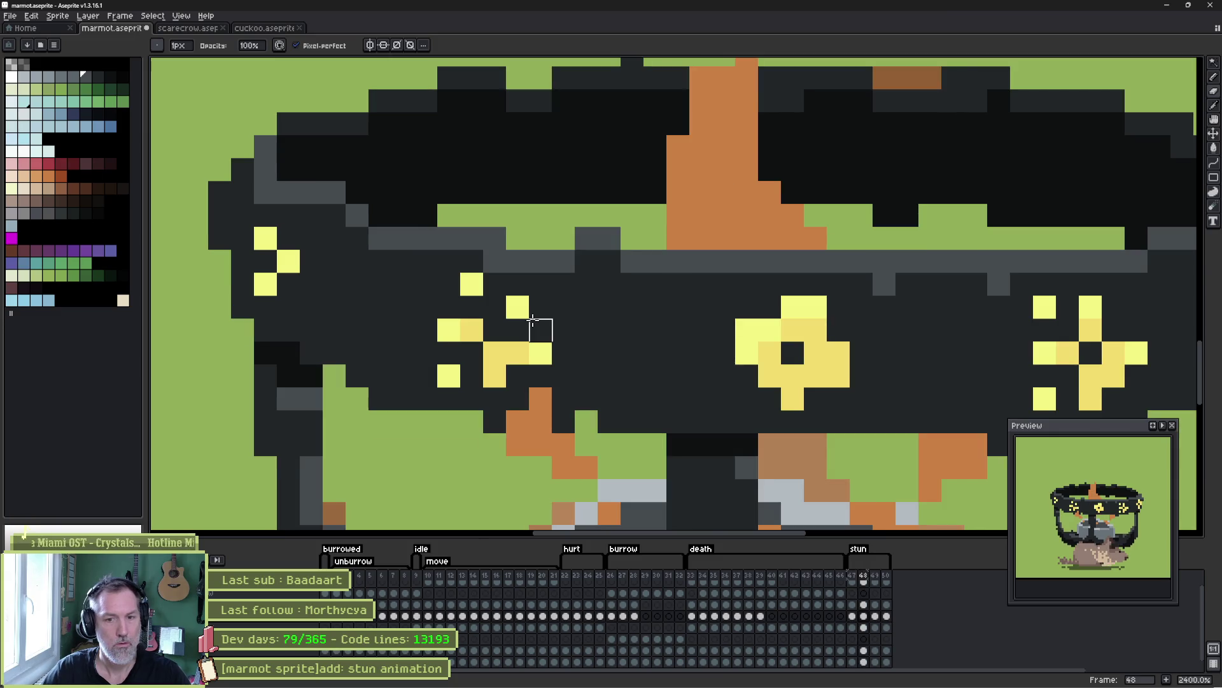
# - Paint a grey outline pixel brown and erase another stray grey outline pixel
pyautogui.press('e')
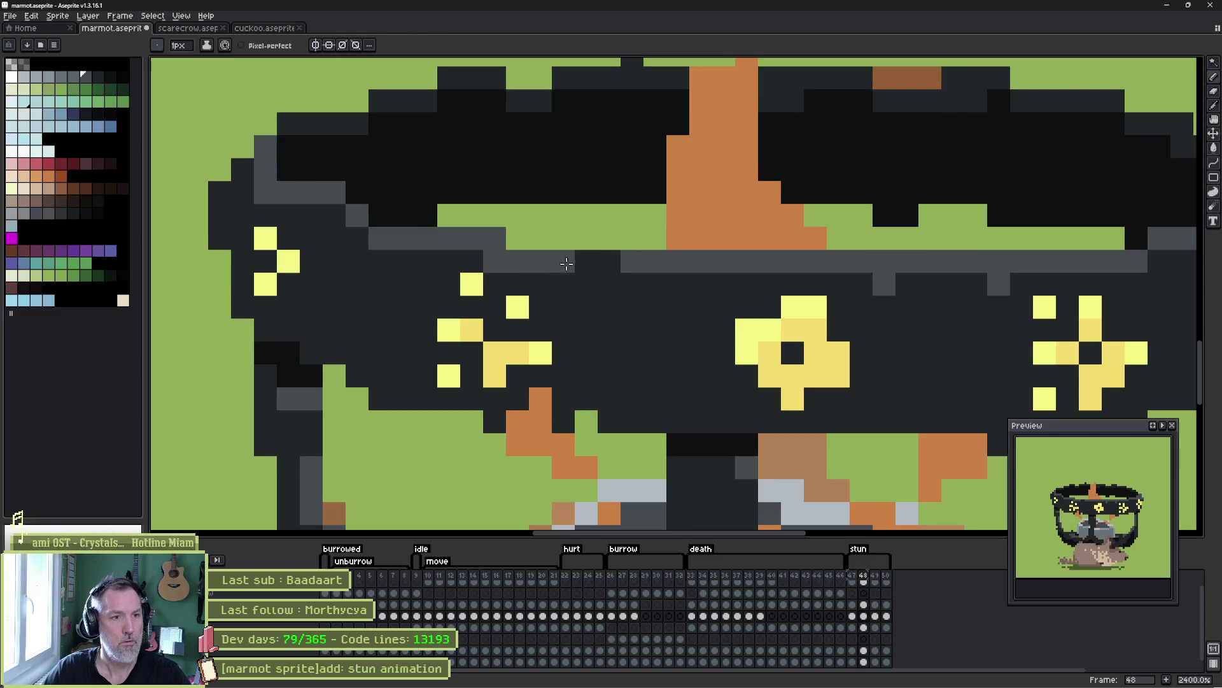
pyautogui.press('b')
pyautogui.click(495, 238)
pyautogui.press('Left')
pyautogui.press('Right')
pyautogui.press('Left')
pyautogui.press('Right')
pyautogui.press('e')
pyautogui.click(266, 199)
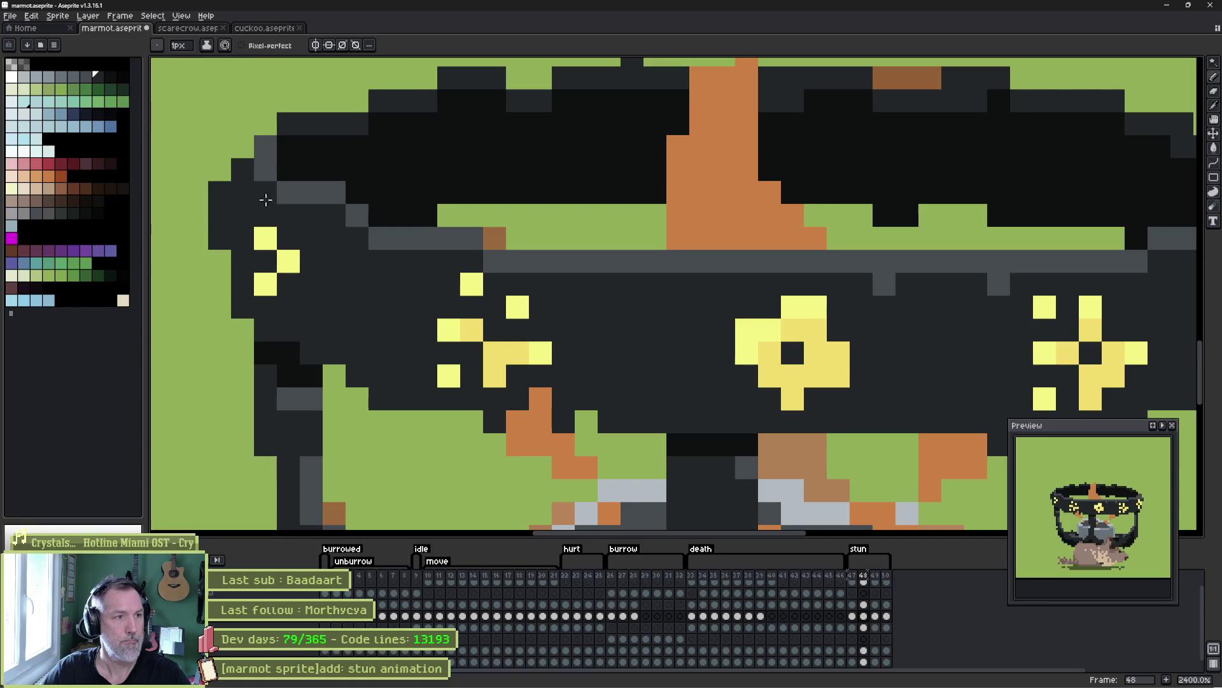
# - On frame 49, darken a grey outline pixel and paint another brown to join the strip
pyautogui.press('Left')
pyautogui.press('Right')
pyautogui.press('Right')
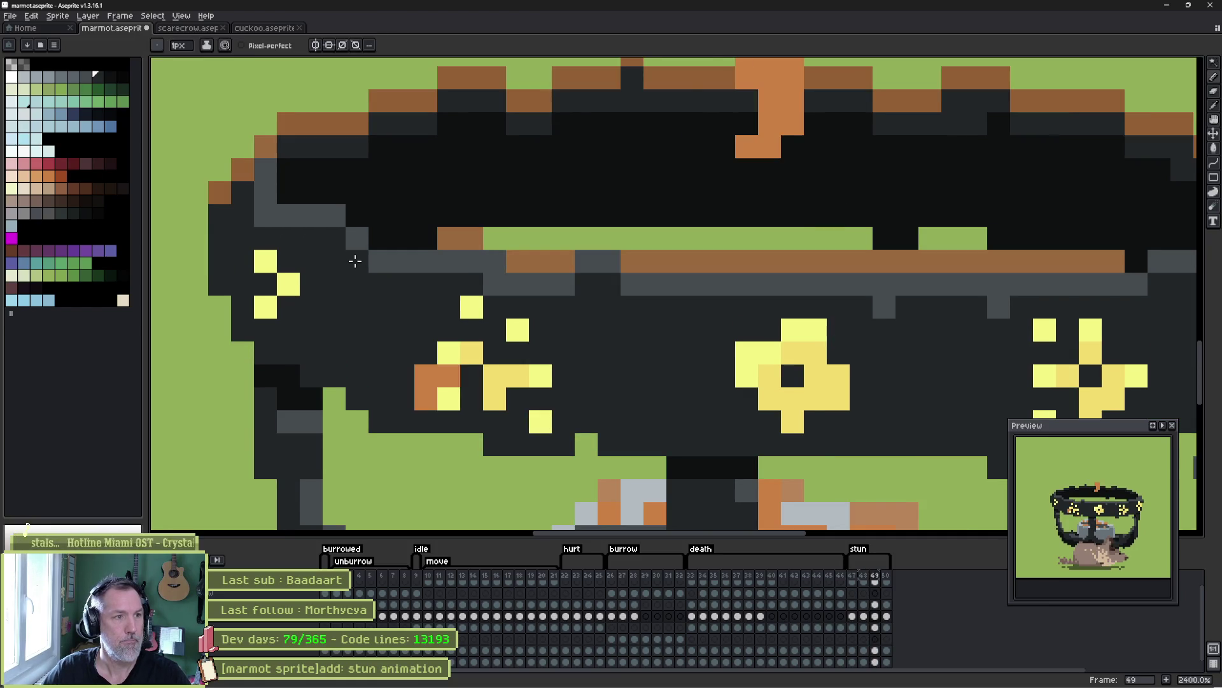
pyautogui.press('Left')
pyautogui.press('Left')
pyautogui.press('Right')
pyautogui.press('Left')
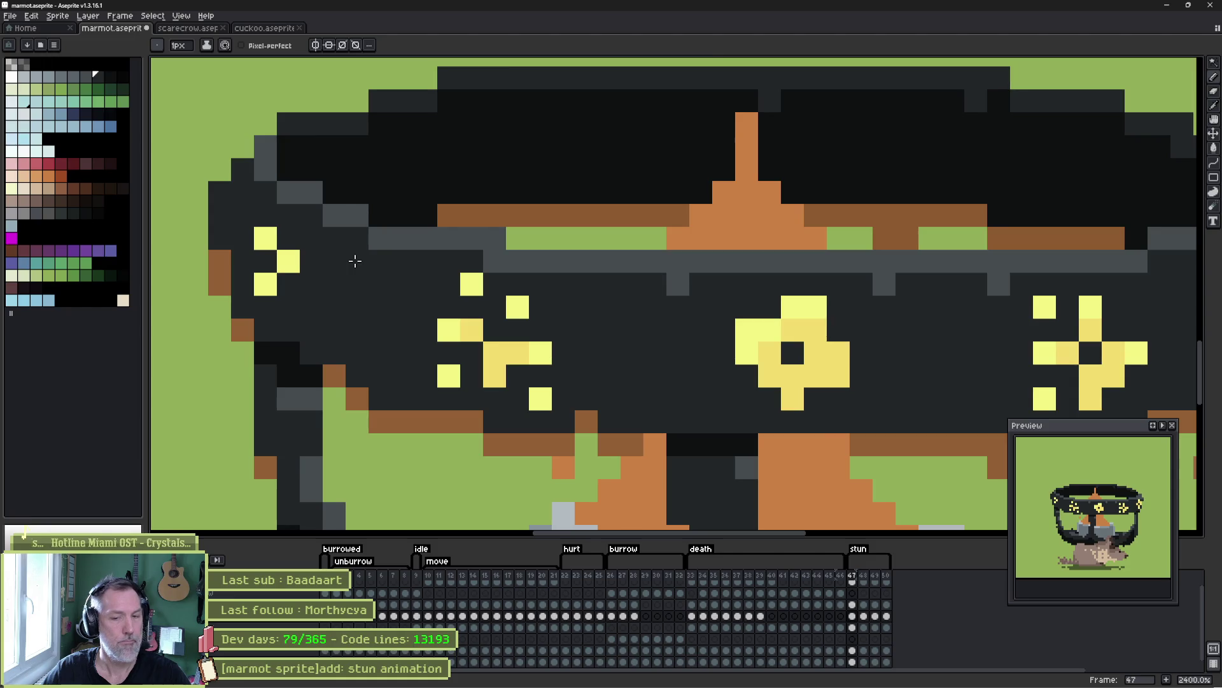
pyautogui.press('Right')
pyautogui.press('Left')
pyautogui.press('Right')
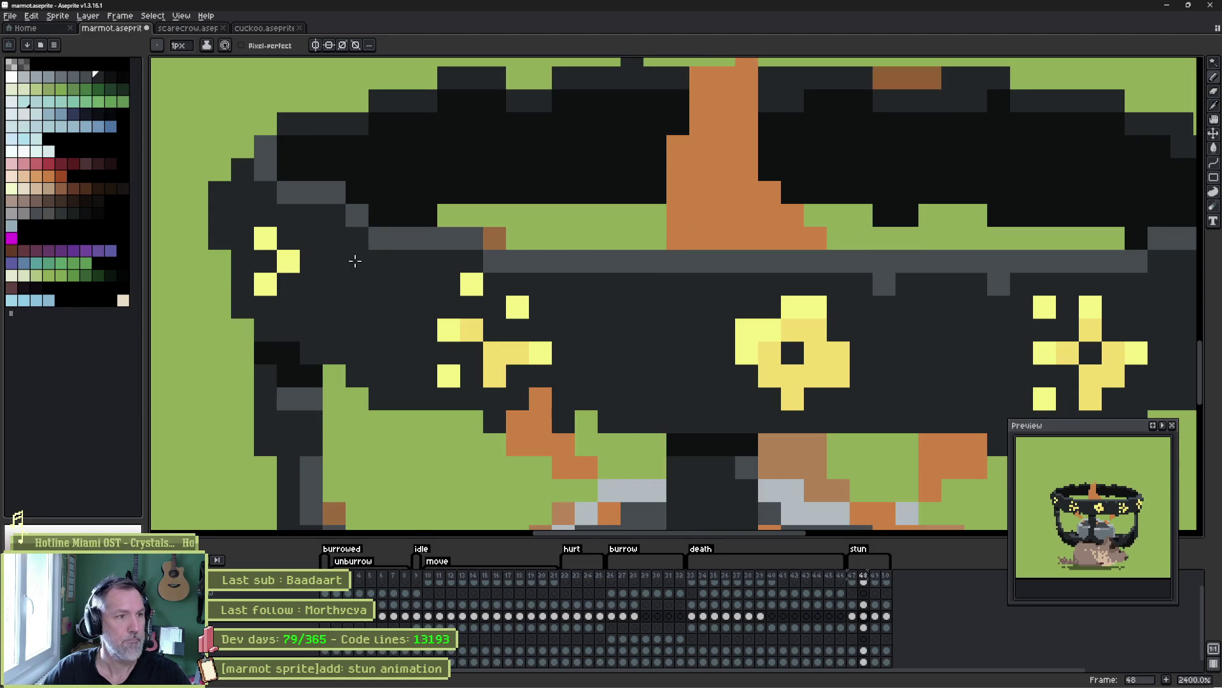
pyautogui.press('Right')
pyautogui.press('Left')
pyautogui.press('Left')
pyautogui.press('Right')
pyautogui.press('Right')
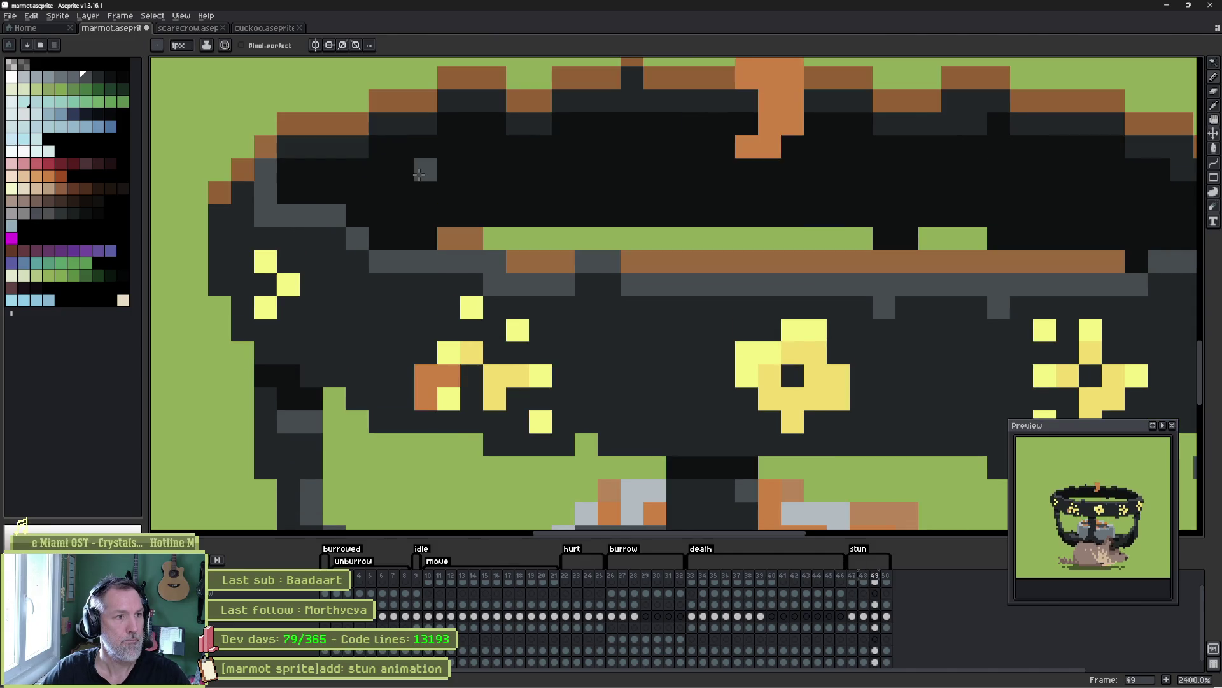
pyautogui.keyDown('alt'); pyautogui.click(242, 216); pyautogui.keyUp('alt')
pyautogui.click(265, 215)
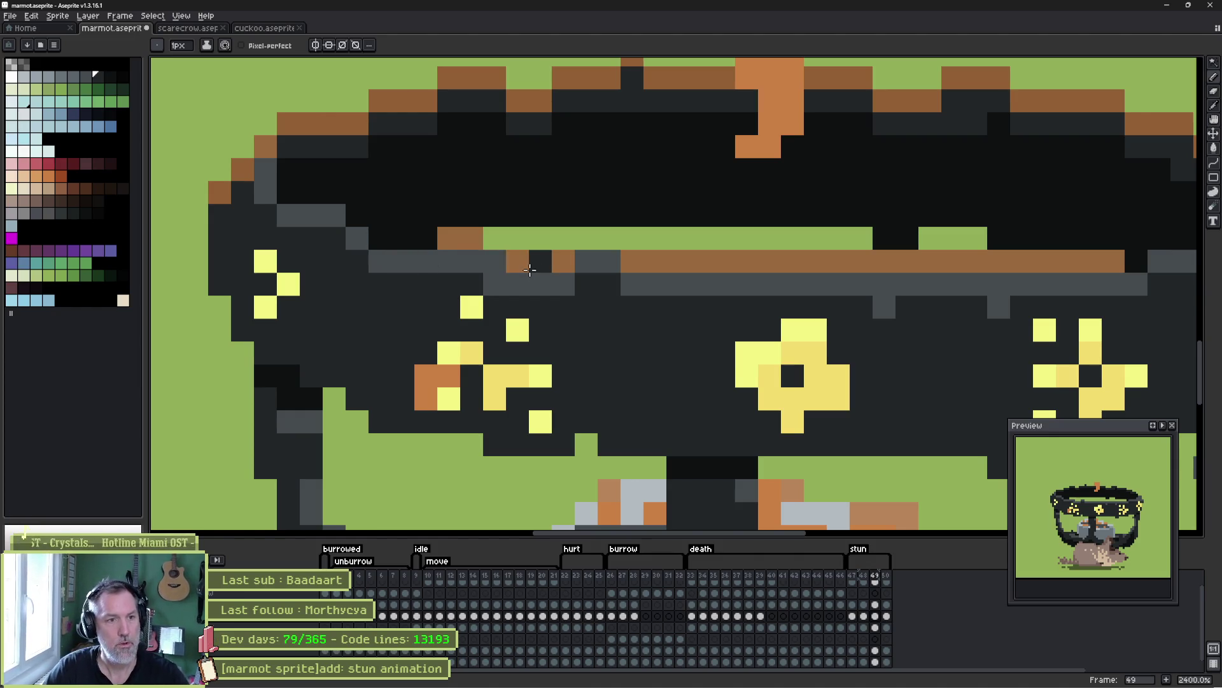
pyautogui.rightClick(598, 261)
# - Fill the gaps in the grey strip and the black gap in the green strip
pyautogui.moveTo(617, 283); pyautogui.dragTo(583, 285)
pyautogui.hscroll(3, 701, 299)
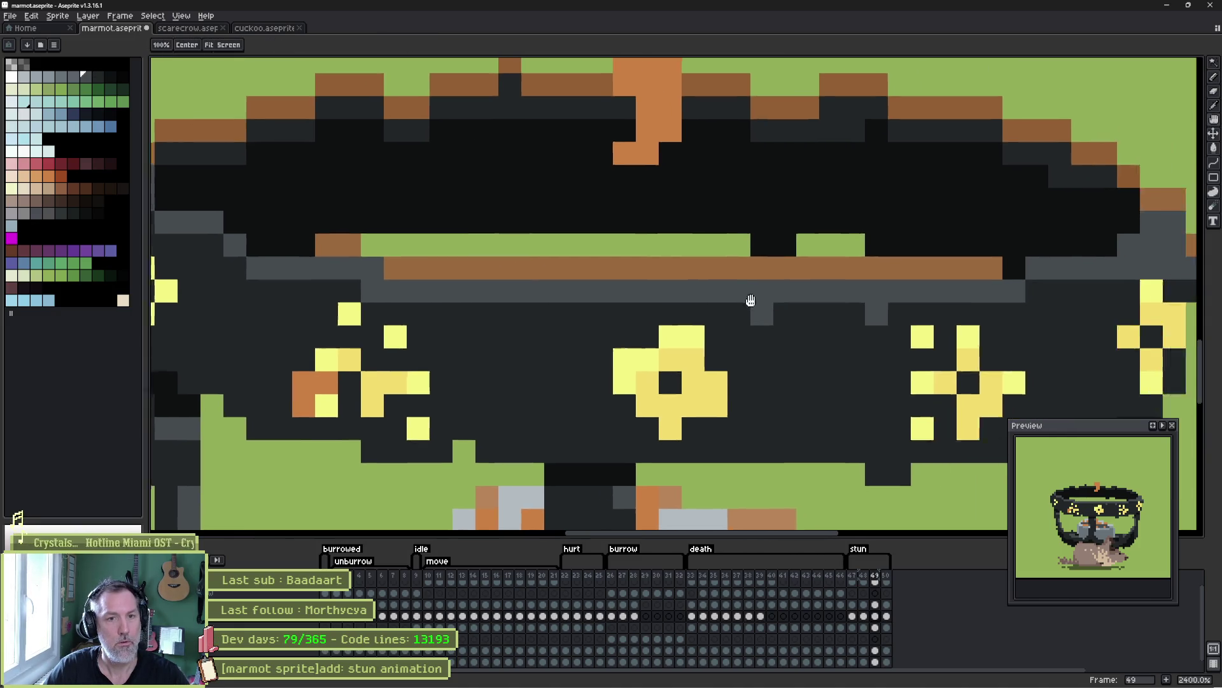
pyautogui.moveTo(662, 300)
pyautogui.mouseDown()
pyautogui.moveTo(693, 302)
pyautogui.moveTo(686, 275)
pyautogui.mouseUp()
pyautogui.press(',')
pyautogui.hscroll(-3, 668, 273)
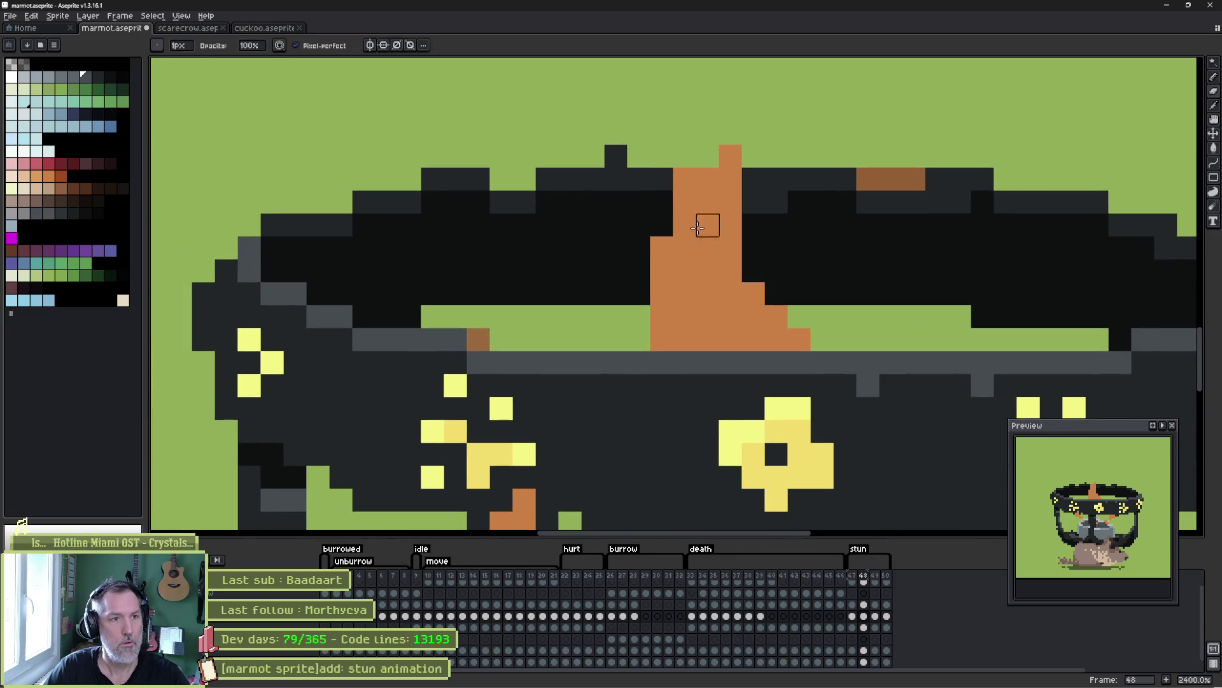
pyautogui.press(',')
pyautogui.press('.')
pyautogui.press('.')
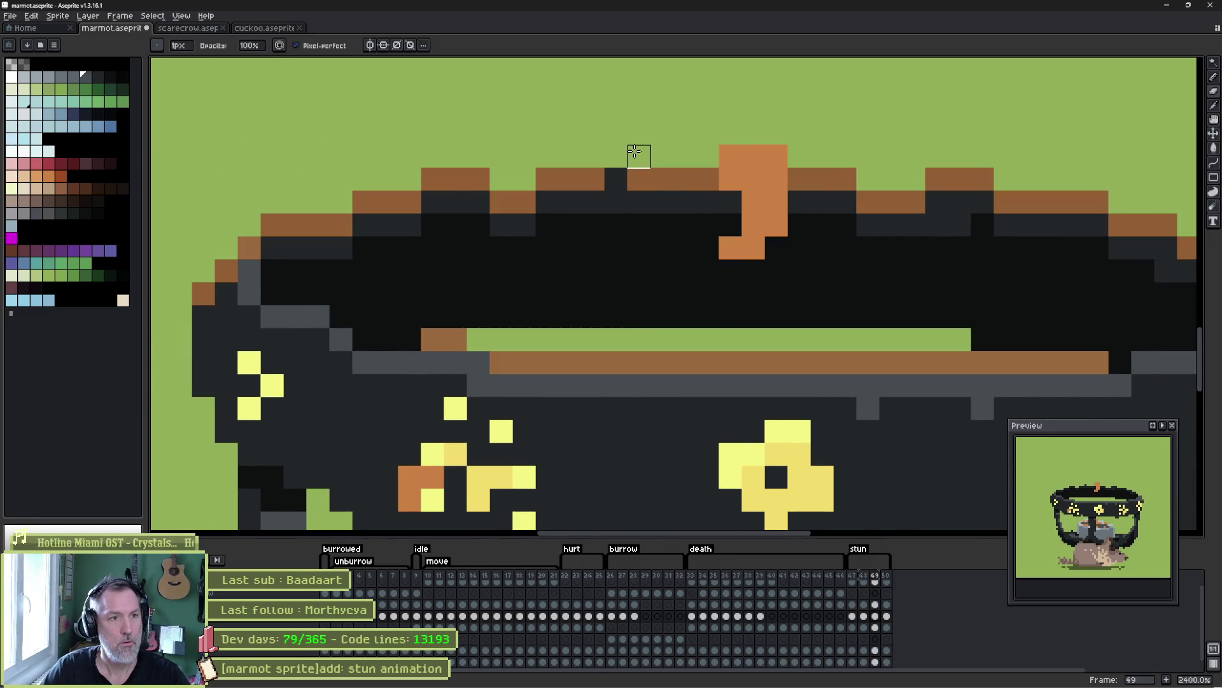
pyautogui.press(',')
pyautogui.press(',')
pyautogui.press('.')
pyautogui.press('alt')
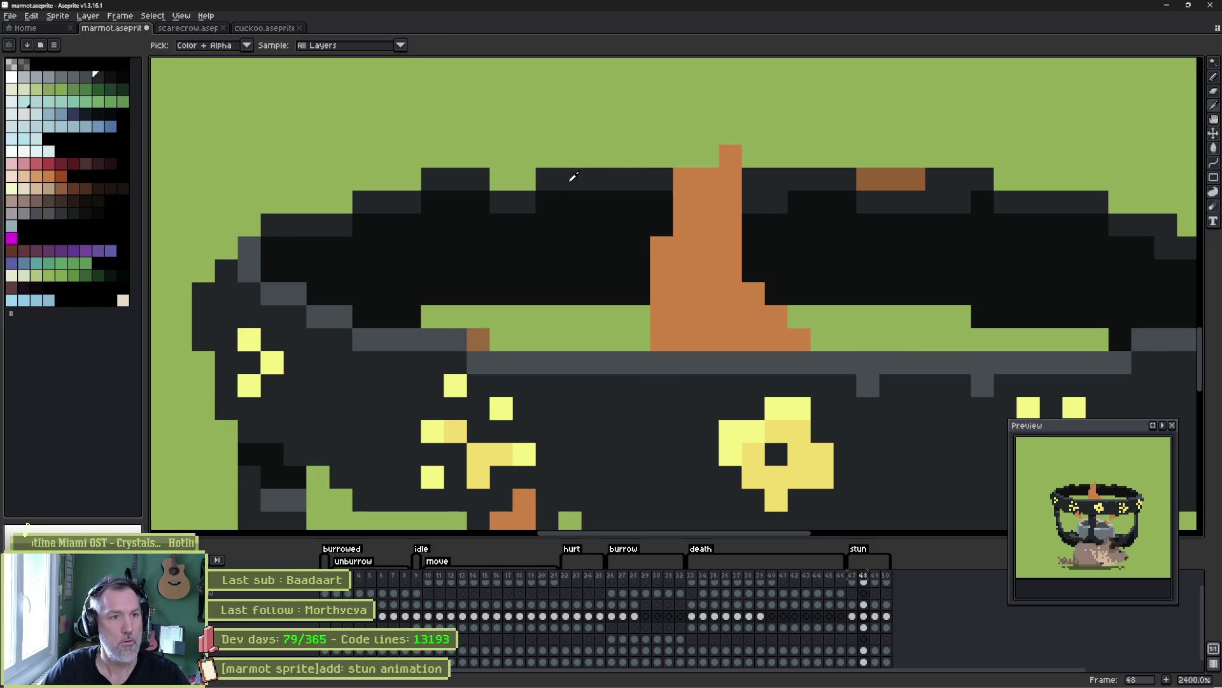
pyautogui.press('.')
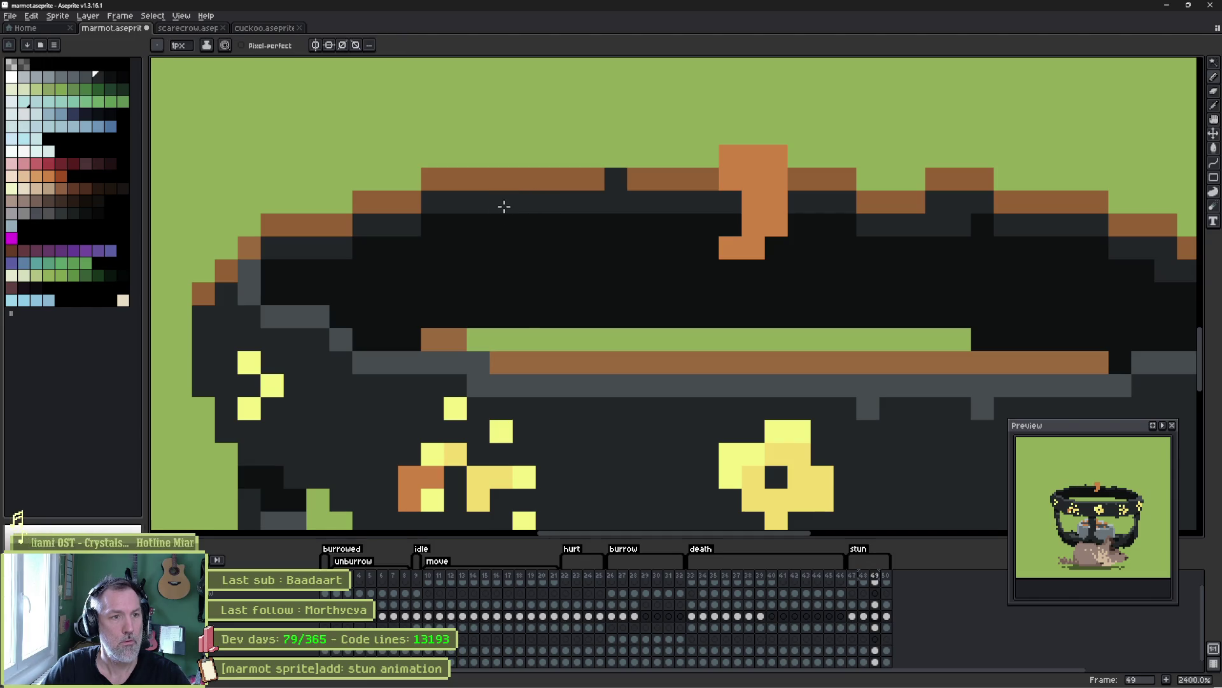
pyautogui.press('.')
# - On frame 50, repaint two brown rim pixels dark grey and the grey pixels below black
pyautogui.moveTo(524, 203)
pyautogui.mouseDown()
pyautogui.moveTo(496, 208)
pyautogui.moveTo(494, 232)
pyautogui.mouseUp()
pyautogui.keyDown('alt'); pyautogui.click(478, 247); pyautogui.keyUp('alt')
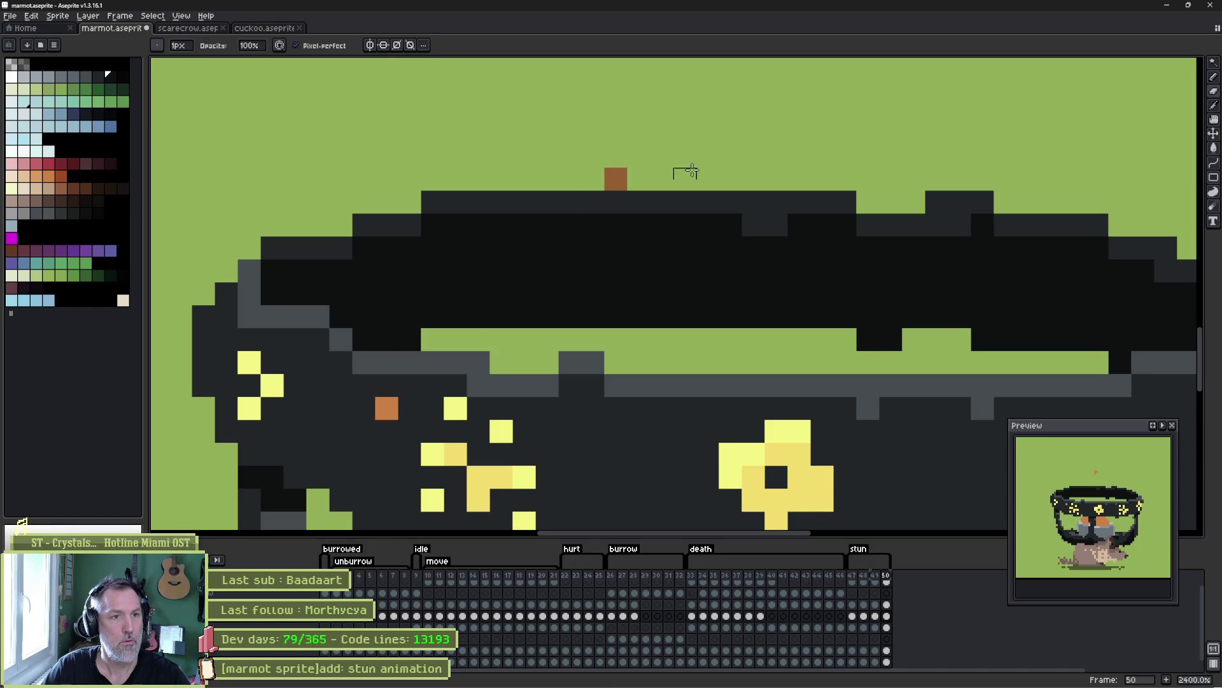
pyautogui.press(',')
pyautogui.press(',')
pyautogui.press('Return')
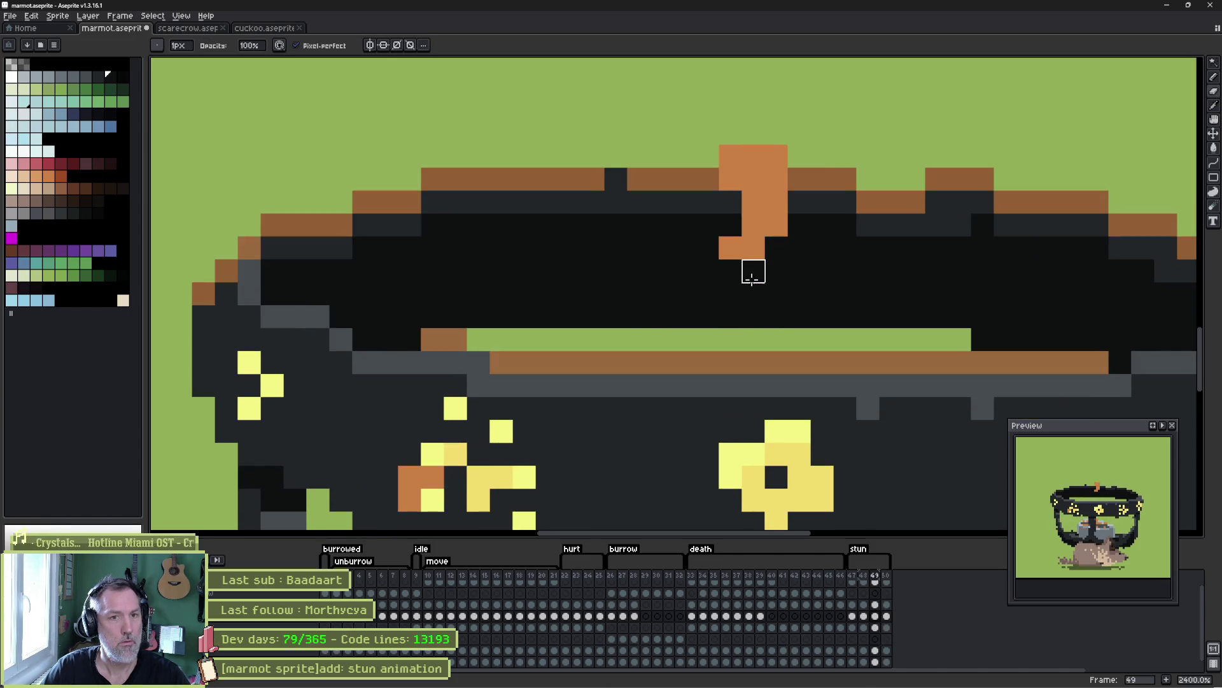
pyautogui.press('Return')
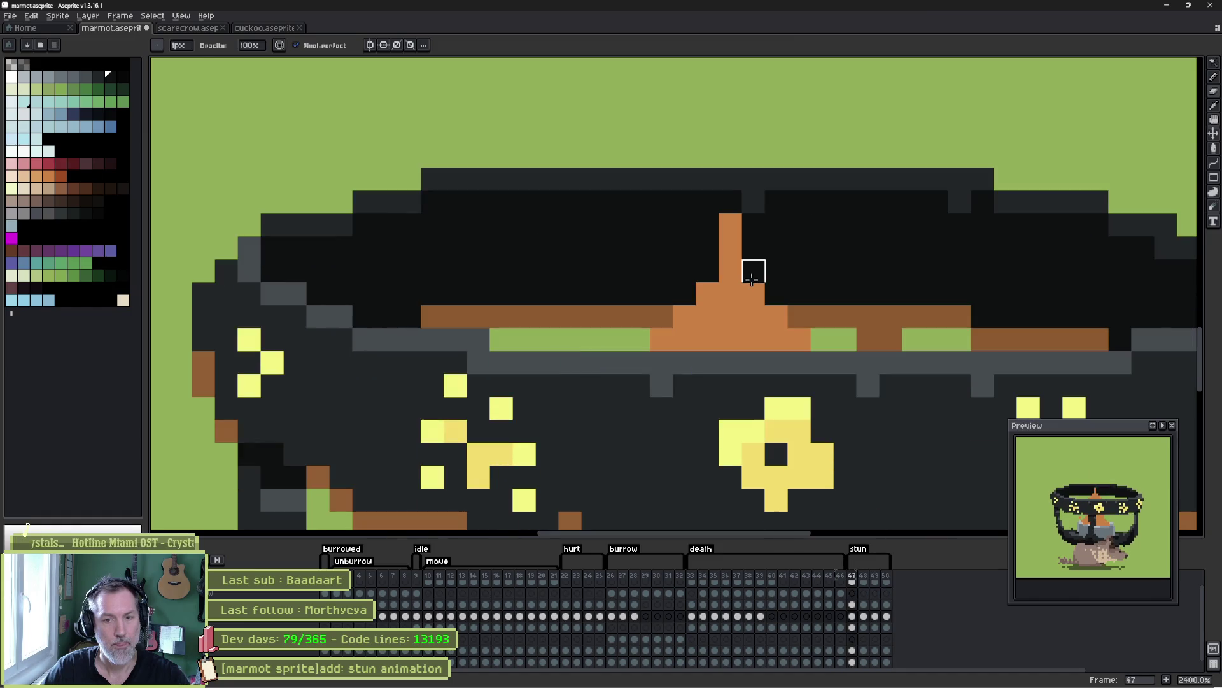
pyautogui.press('.')
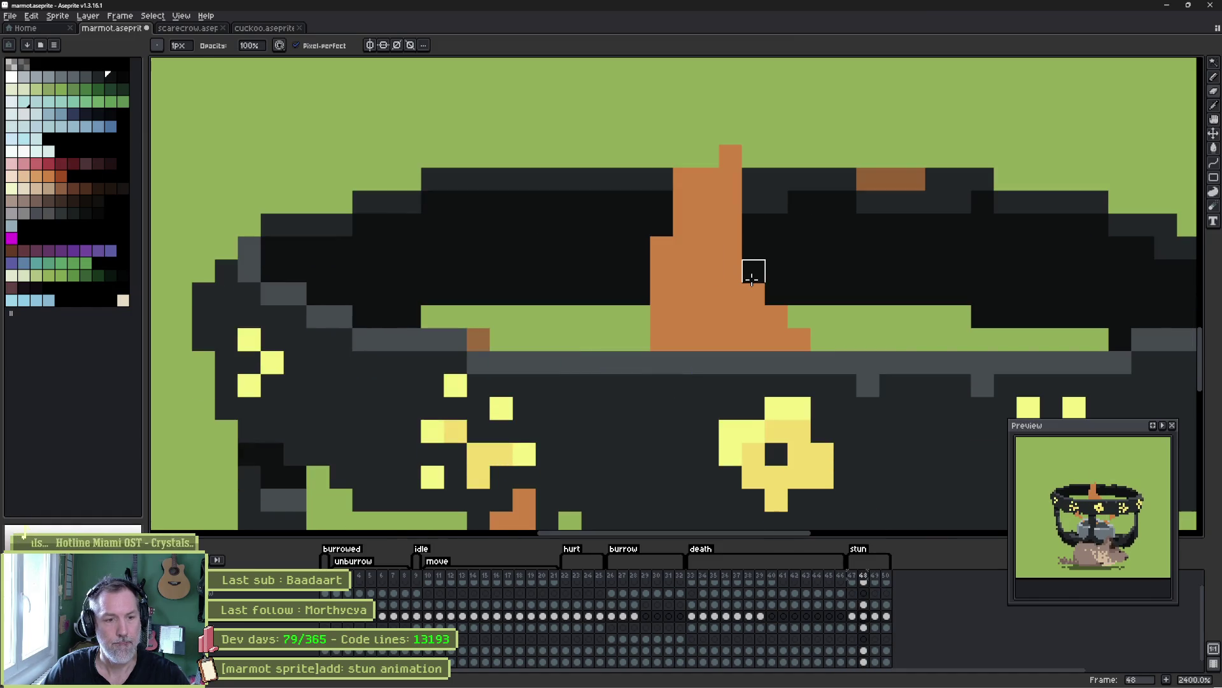
pyautogui.press(',')
pyautogui.press('.')
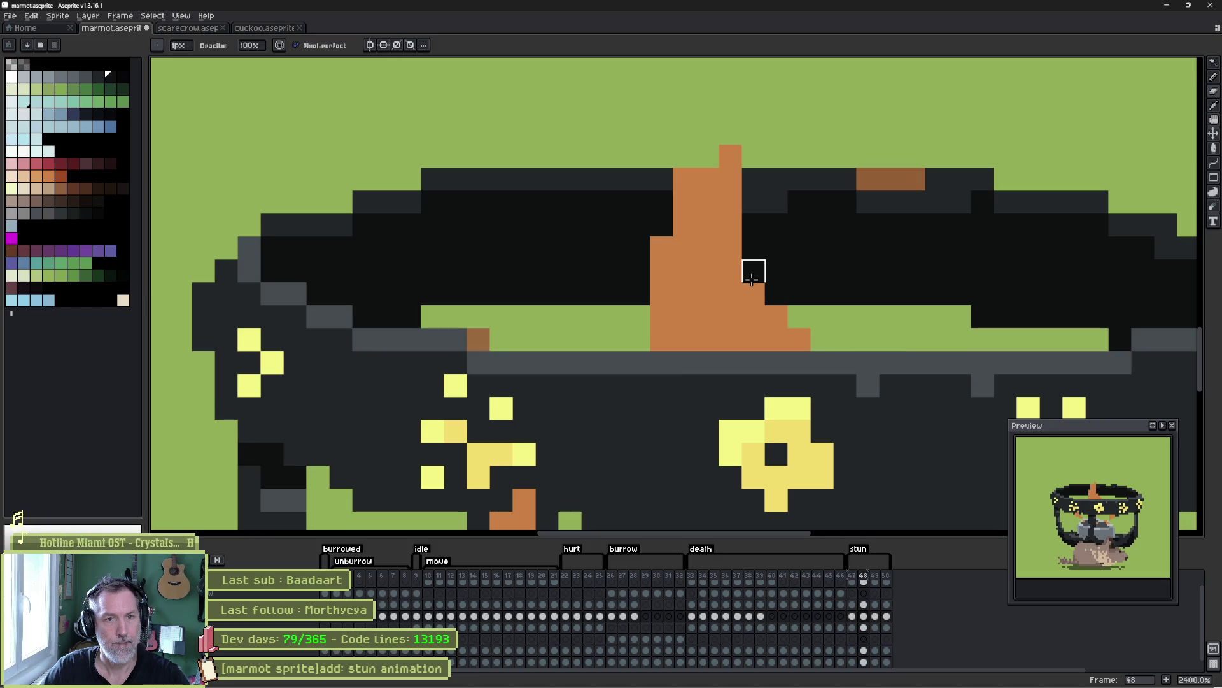
# - Erase the brown block atop the band and paint frame 49's grey band strip black
pyautogui.press('e')
pyautogui.moveTo(832, 185)
pyautogui.mouseDown()
pyautogui.moveTo(895, 180)
pyautogui.moveTo(944, 207)
pyautogui.mouseUp()
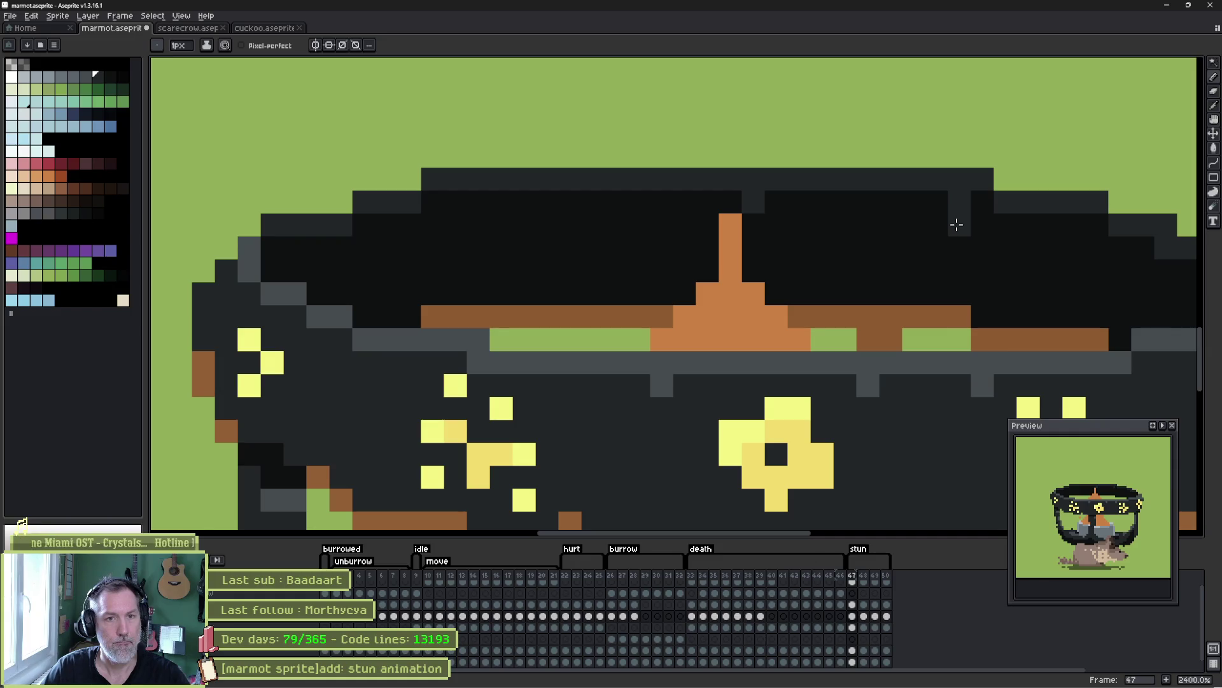
pyautogui.press('Right')
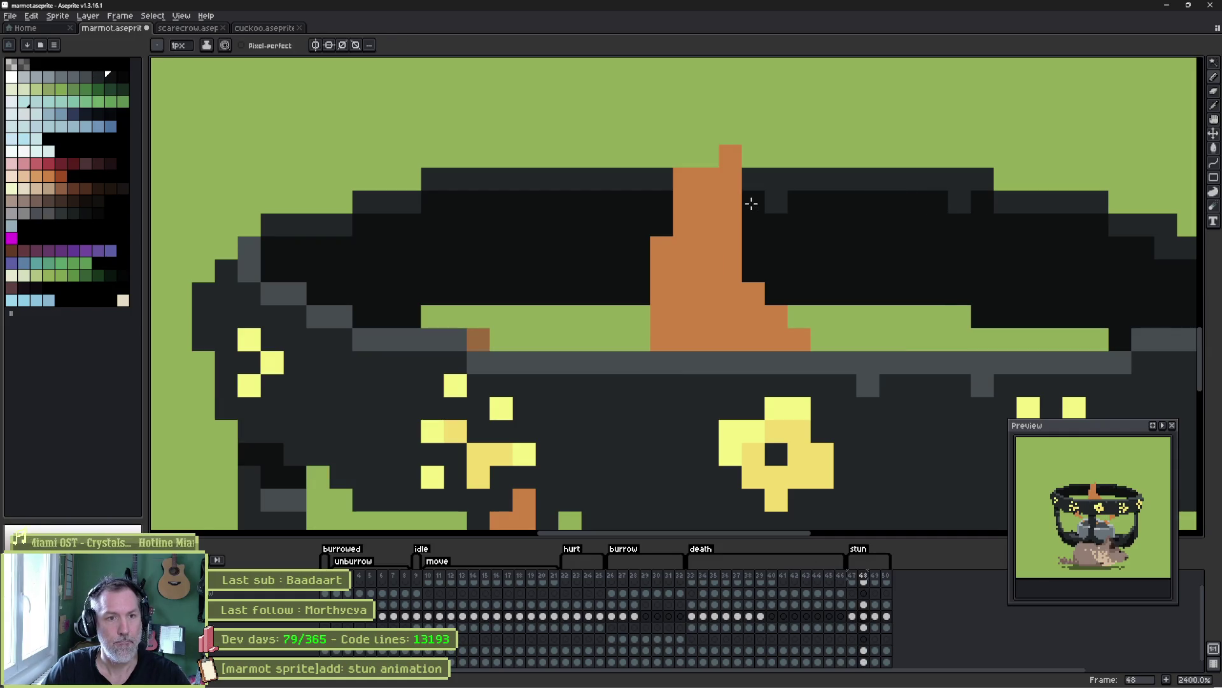
pyautogui.press('Right')
pyautogui.moveTo(927, 227)
pyautogui.mouseDown()
pyautogui.moveTo(854, 227)
pyautogui.moveTo(925, 202)
pyautogui.mouseUp()
pyautogui.keyDown('alt'); pyautogui.click(838, 201); pyautogui.keyUp('alt')
pyautogui.press('Left')
pyautogui.press('Right')
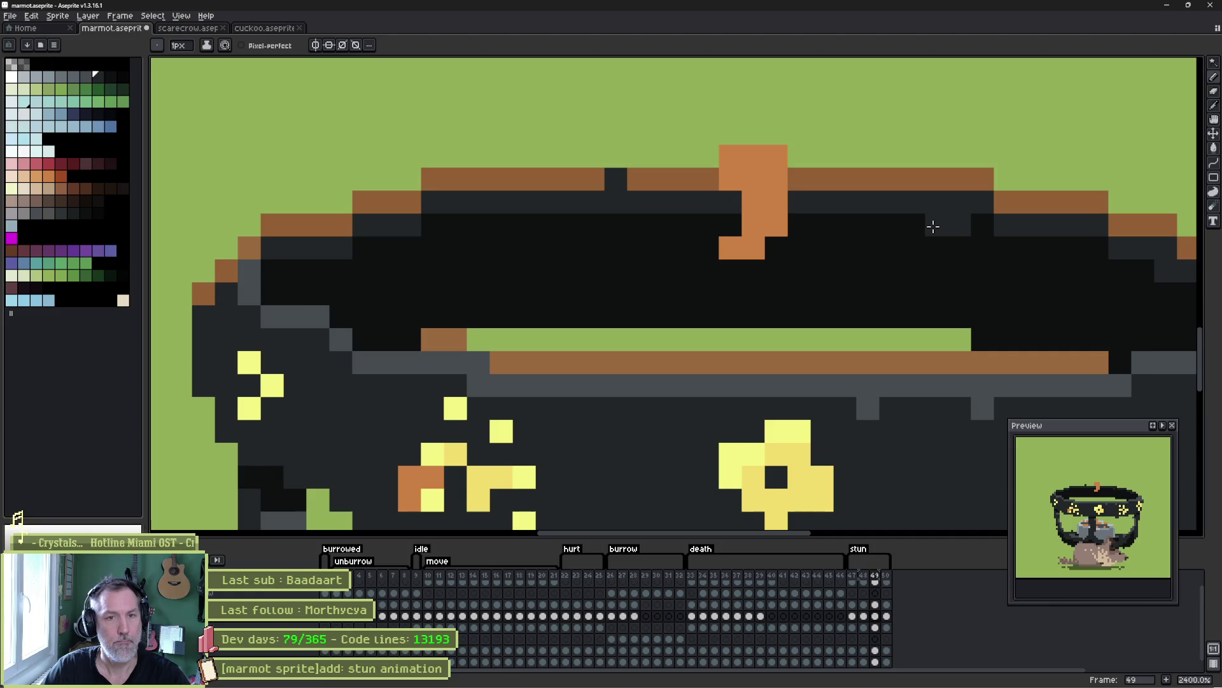
pyautogui.press('Left')
pyautogui.press('Right')
# - Fill two dark pixels green, erase frame 50's orange band block, and blacken the grey band pixels
pyautogui.press('b')
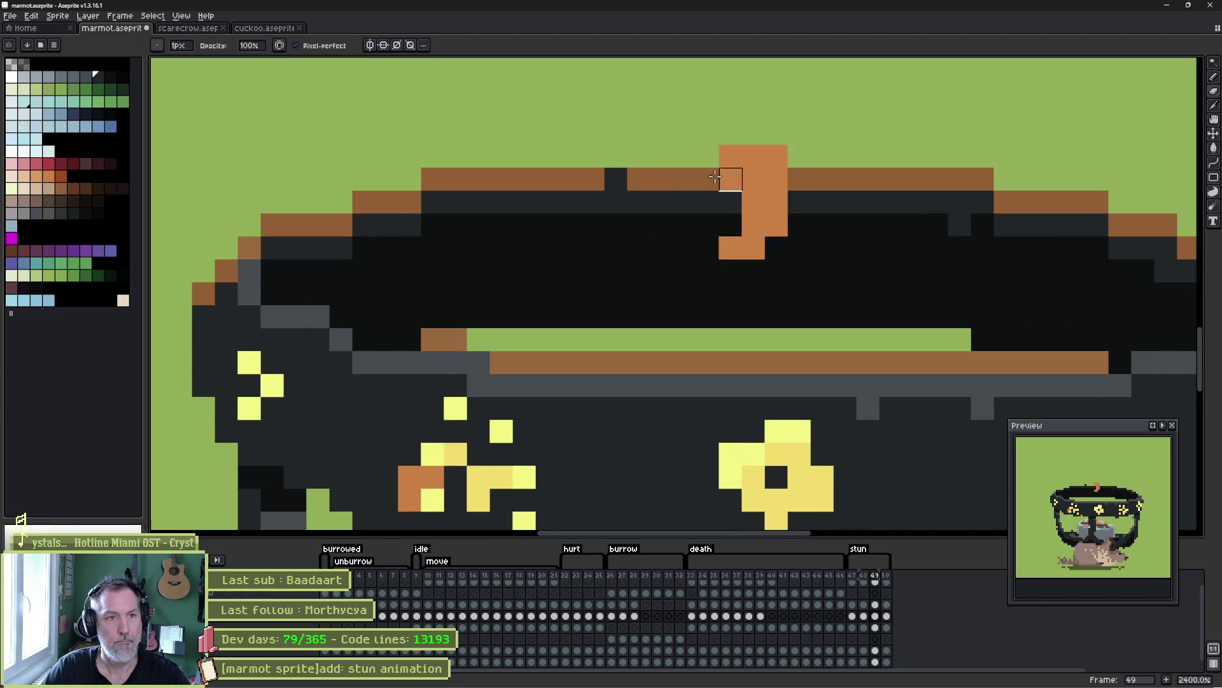
pyautogui.press('Left')
pyautogui.press('Right')
pyautogui.press('Right')
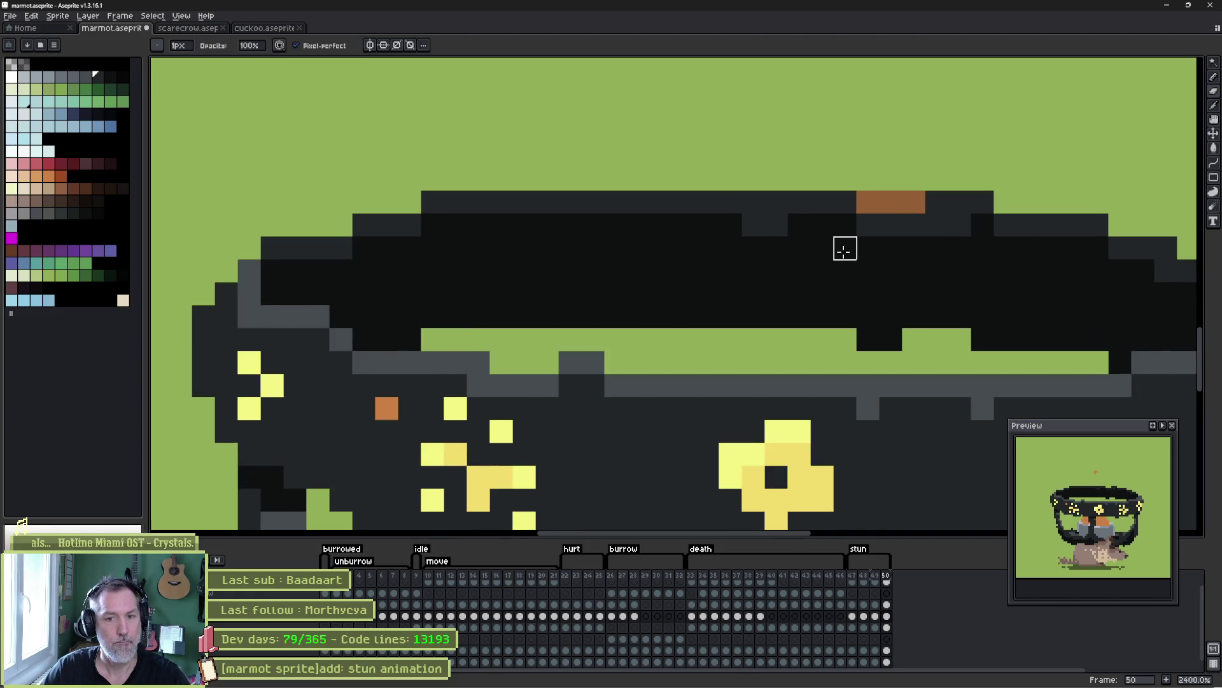
pyautogui.moveTo(850, 339); pyautogui.dragTo(913, 335)
pyautogui.press('Left')
pyautogui.press('Right')
pyautogui.press('e')
pyautogui.moveTo(862, 202)
pyautogui.mouseDown()
pyautogui.moveTo(920, 203)
pyautogui.moveTo(913, 225)
pyautogui.mouseUp()
pyautogui.click(776, 224)
pyautogui.click(958, 226)
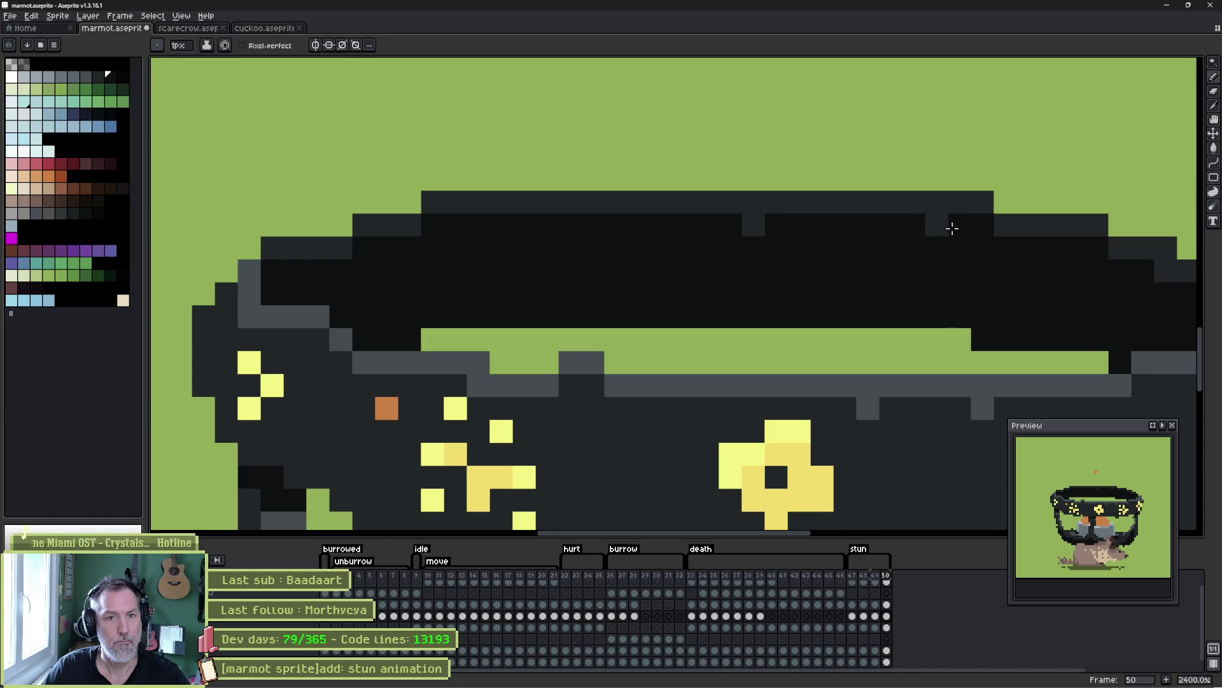
pyautogui.press('Left')
pyautogui.press('Right')
# - Review the cleaned goggle band across stun frames 47 to 50
pyautogui.press('Left')
pyautogui.press('Right')
pyautogui.press('Left')
pyautogui.press('Right')
pyautogui.press('b')
pyautogui.moveTo(1022, 342); pyautogui.dragTo(506, 350)
pyautogui.press('Left')
pyautogui.press('Left')
pyautogui.press('Left')
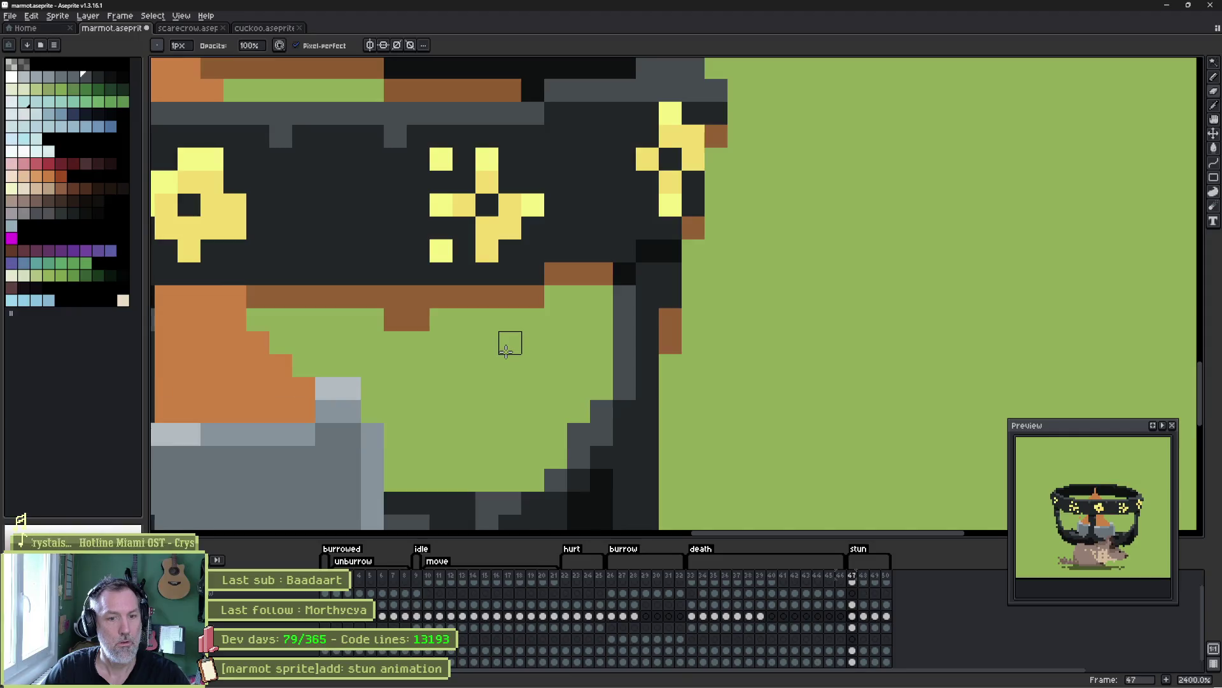
pyautogui.press('Right')
pyautogui.press('Right')
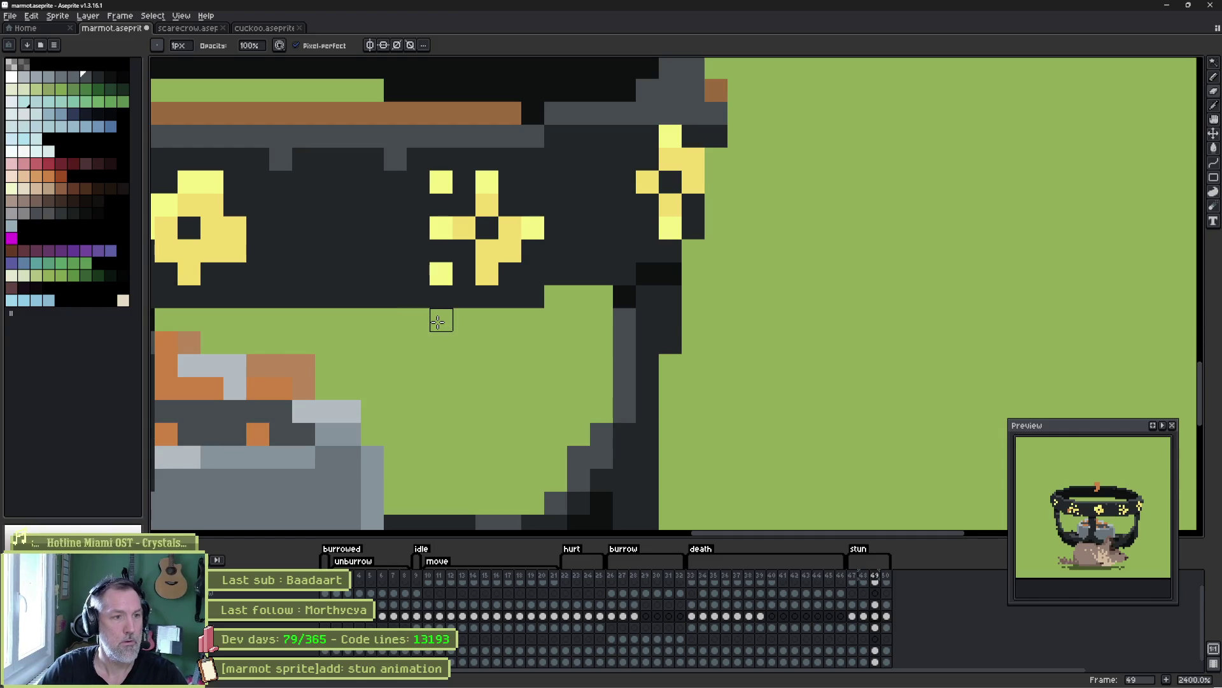
pyautogui.press('Right')
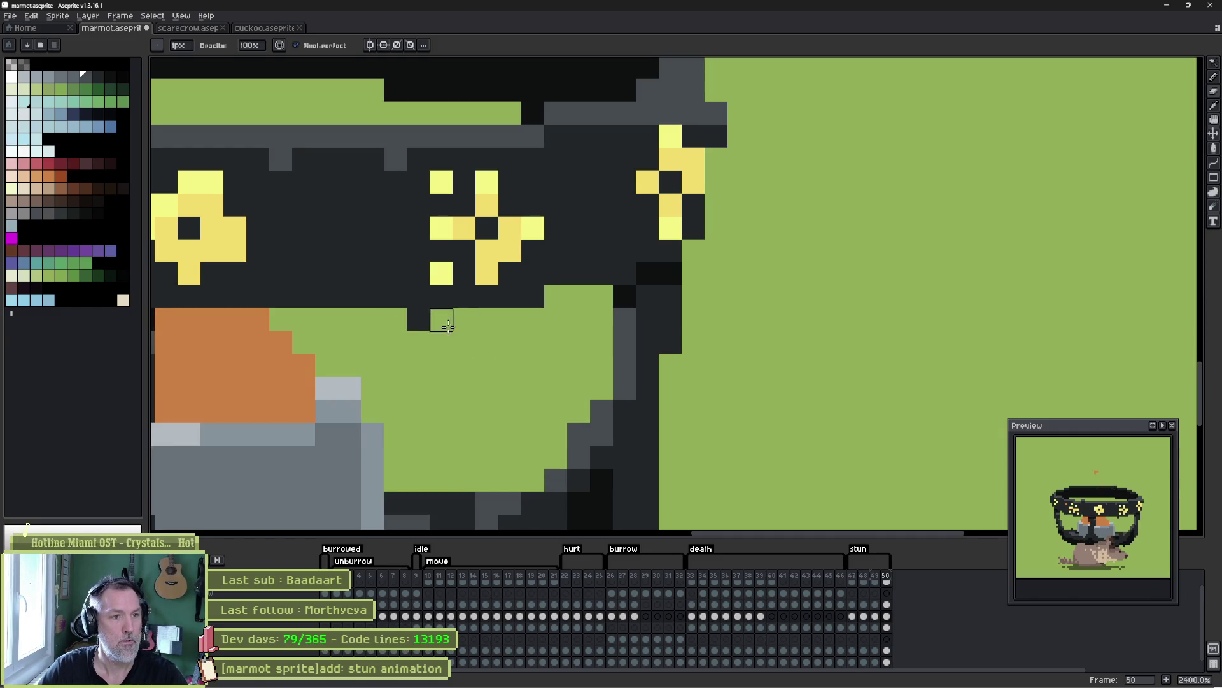
pyautogui.scroll(-3, 449, 318)
# - Touch up a goggle rim pixel and paint frame 48's stray grey pixel dark
pyautogui.moveTo(449, 318); pyautogui.dragTo(760, 261)
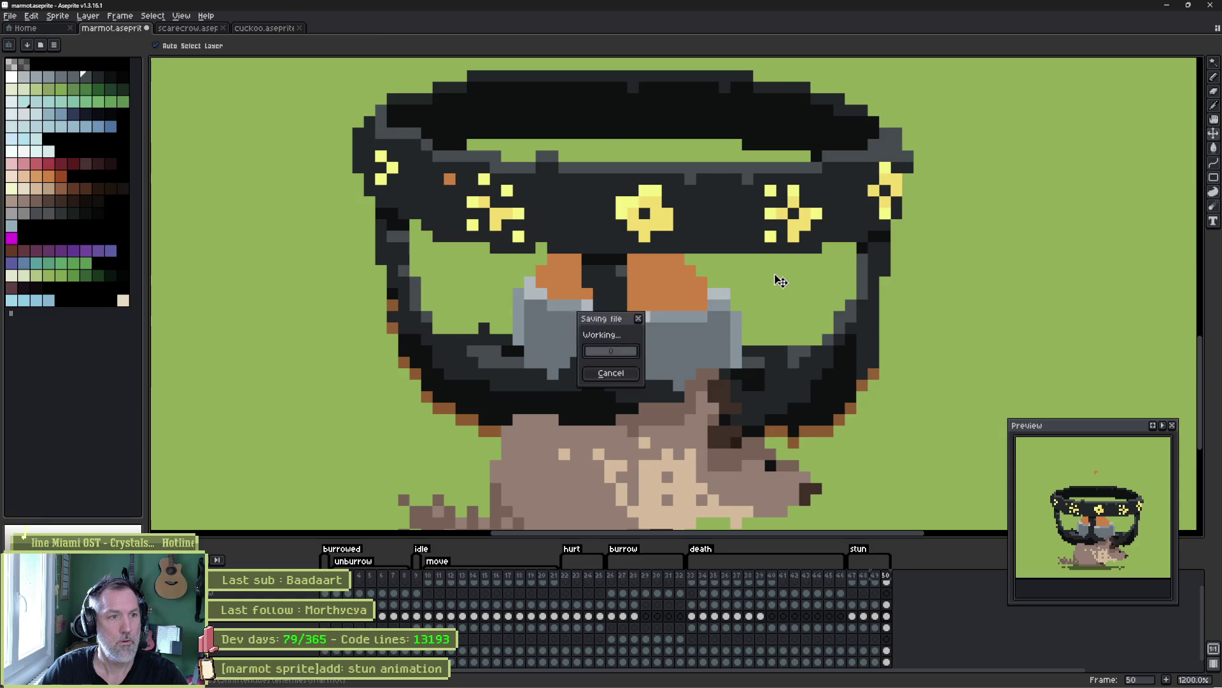
pyautogui.scroll(3, 384, 306)
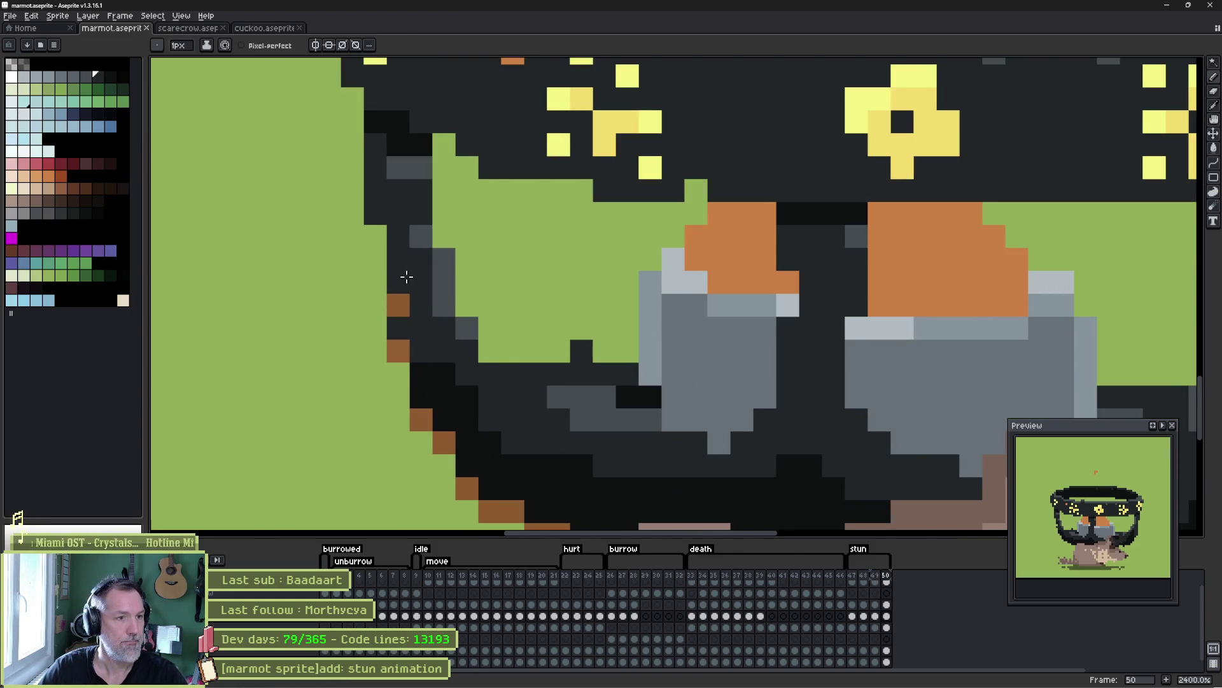
pyautogui.click(522, 298)
pyautogui.press('Left')
pyautogui.press('Left')
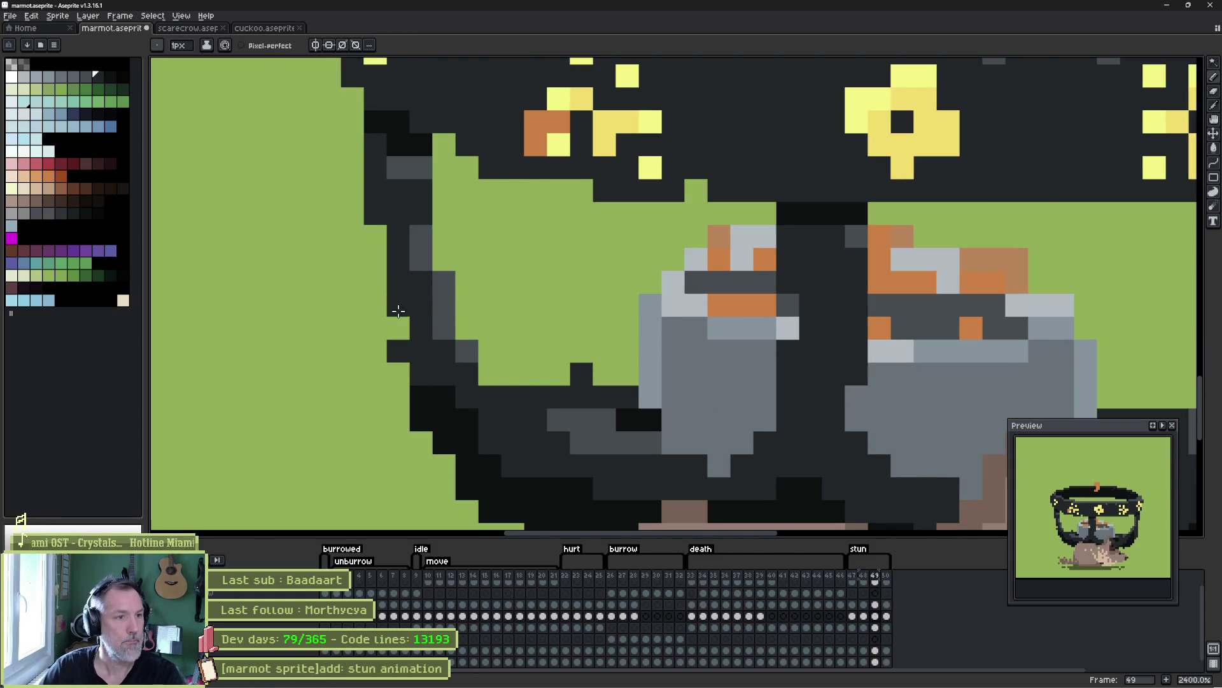
pyautogui.click(437, 274)
pyautogui.press('Right')
pyautogui.press('Right')
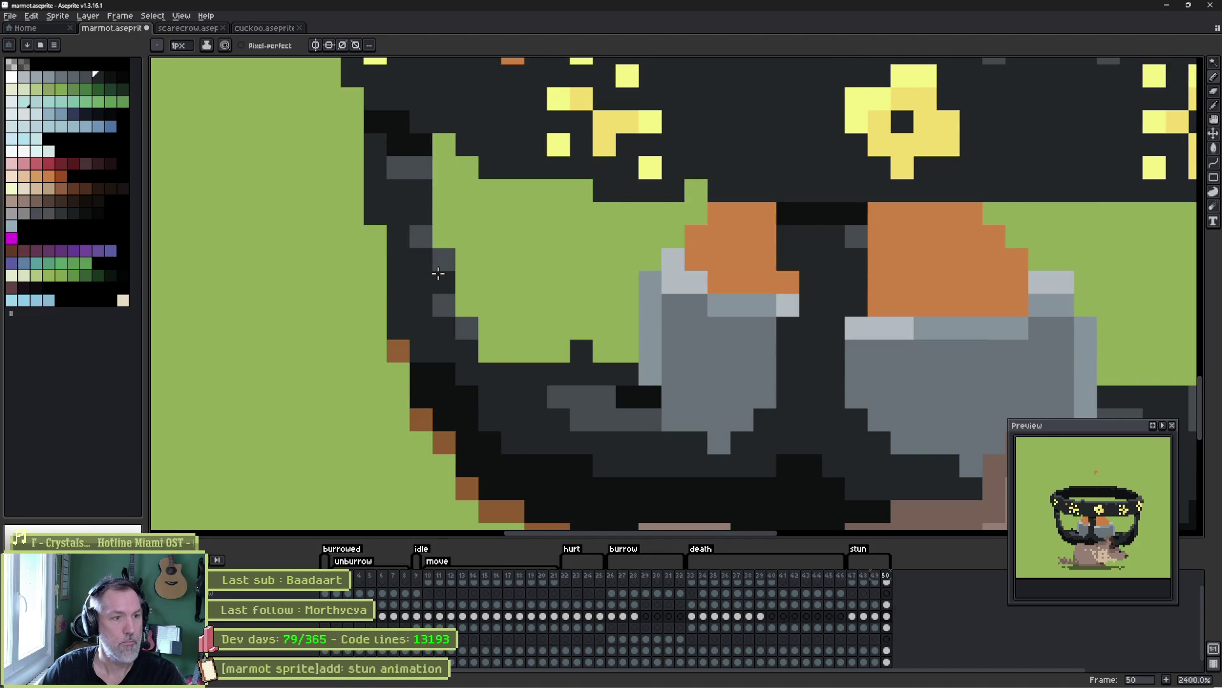
# - Play the stun animation twice to review the cleaned frames
pyautogui.press('Return')
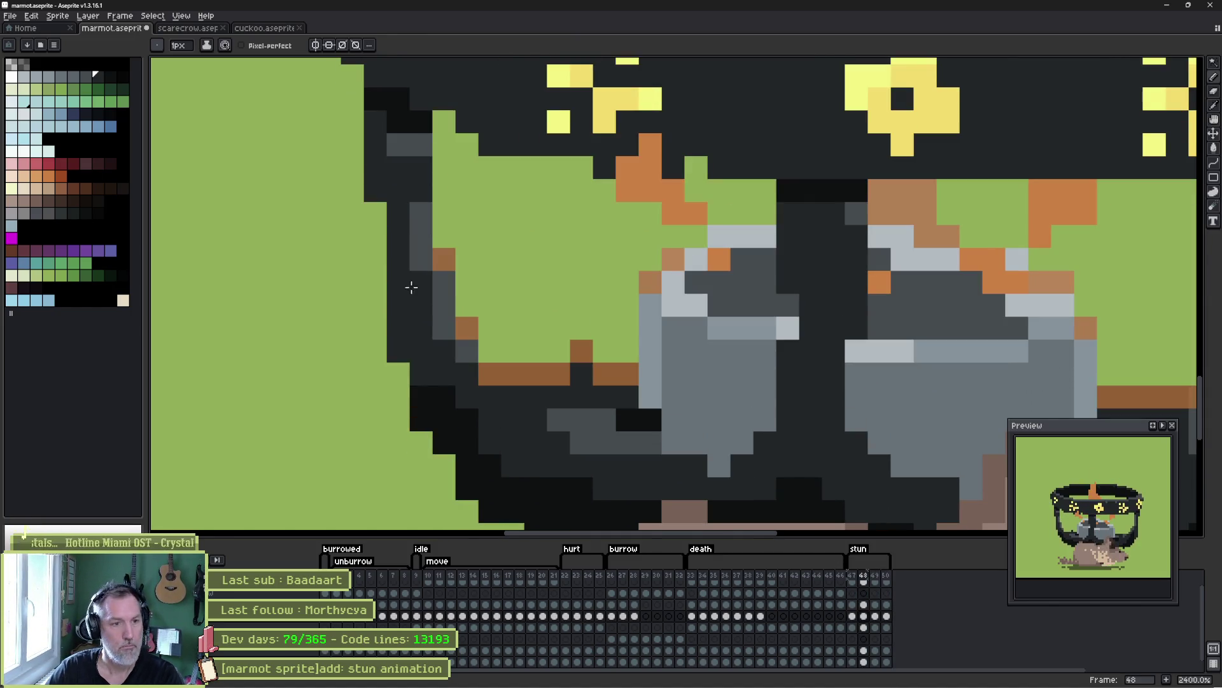
pyautogui.press('Return')
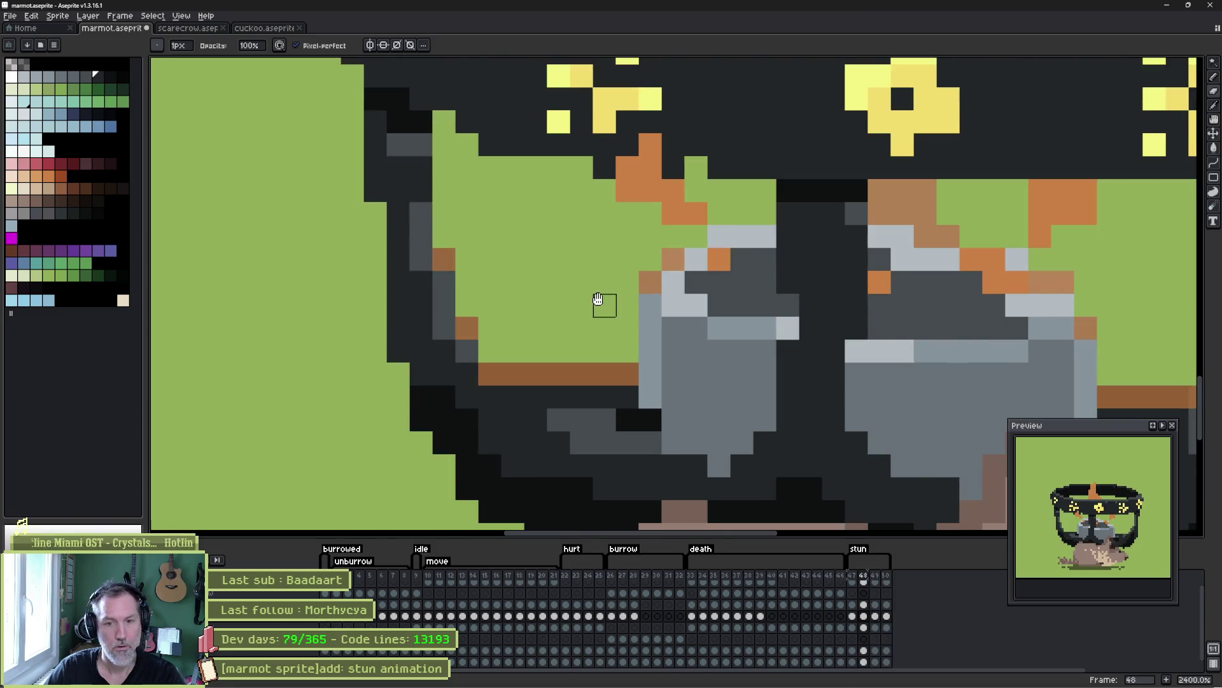
pyautogui.scroll(-5, 666, 327)
pyautogui.hscroll(8, 666, 327)
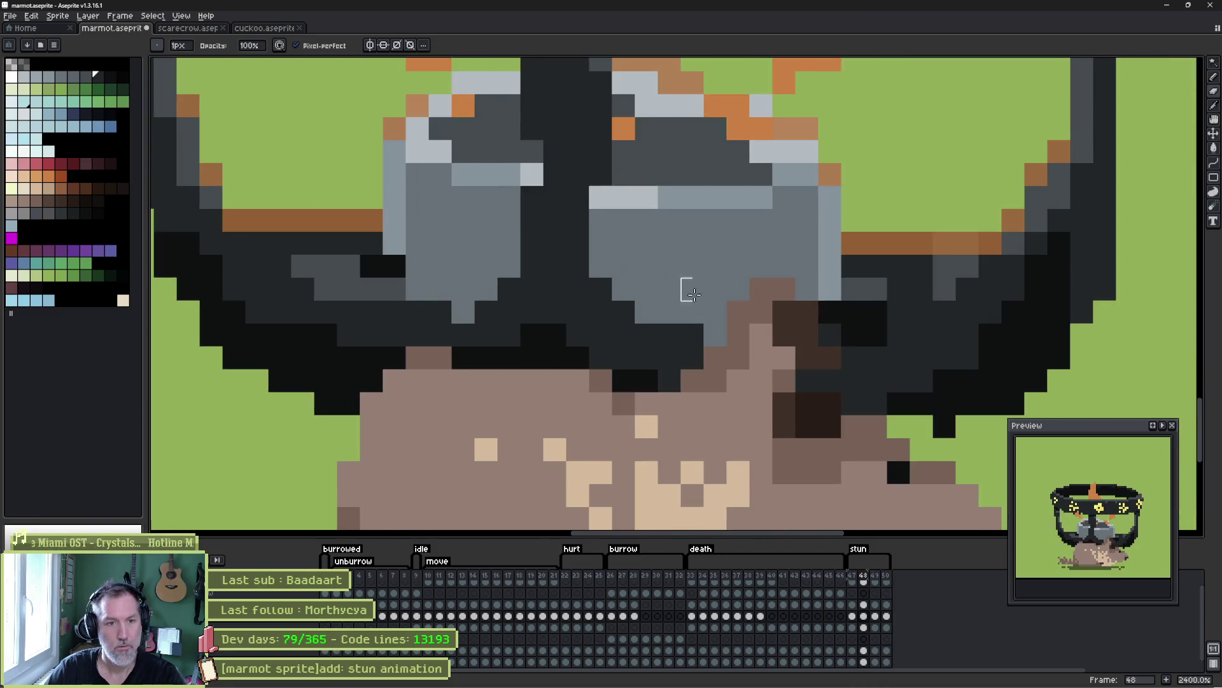
pyautogui.press(',')
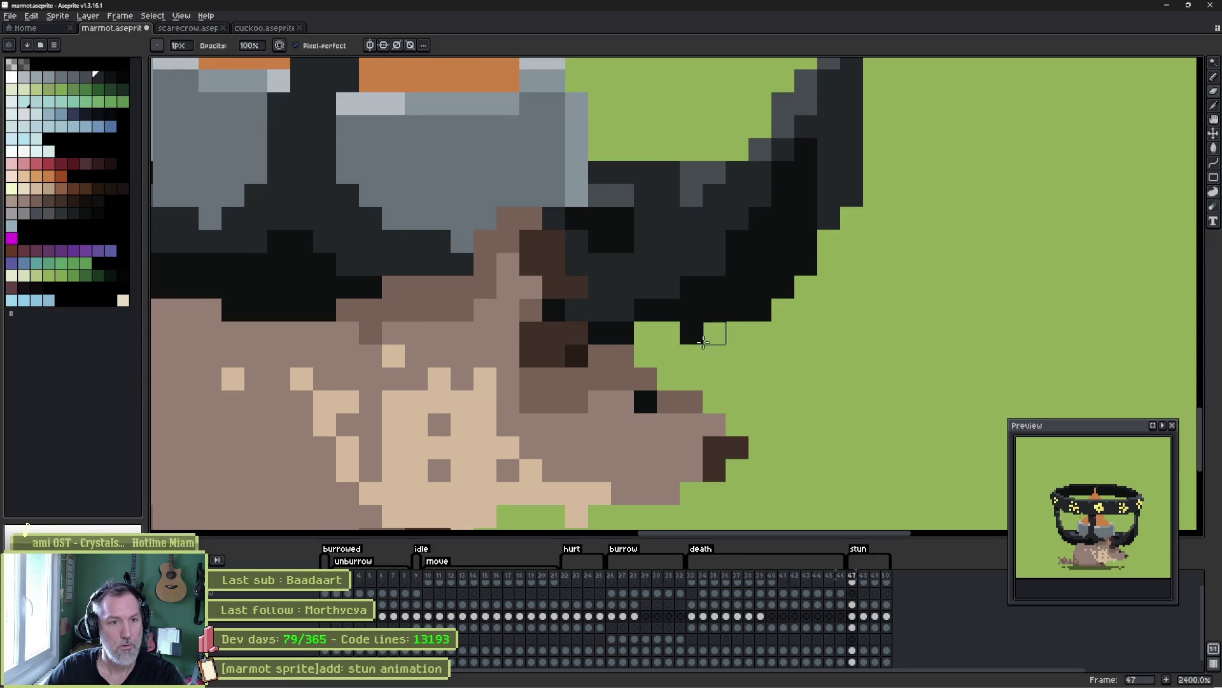
pyautogui.press('.')
pyautogui.press('.')
pyautogui.press('.')
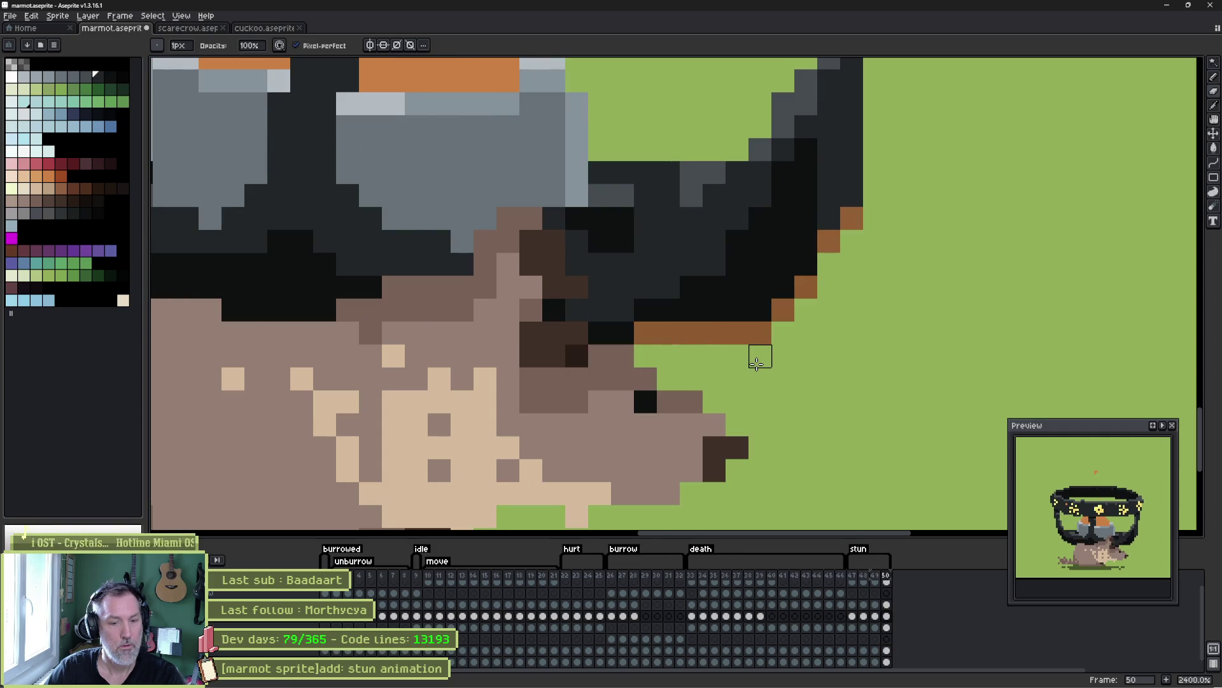
pyautogui.press('Return')
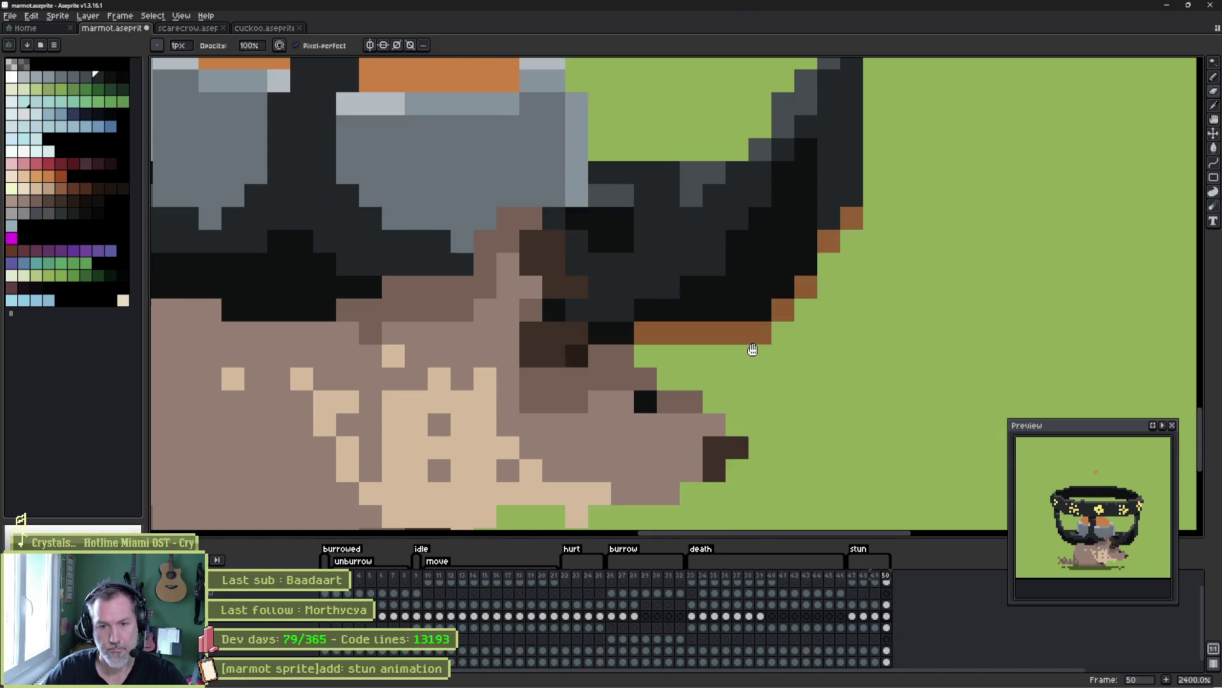
pyautogui.press('Return')
# - Set the stun tag to Repeat and save the marmot sprite
pyautogui.press('v')
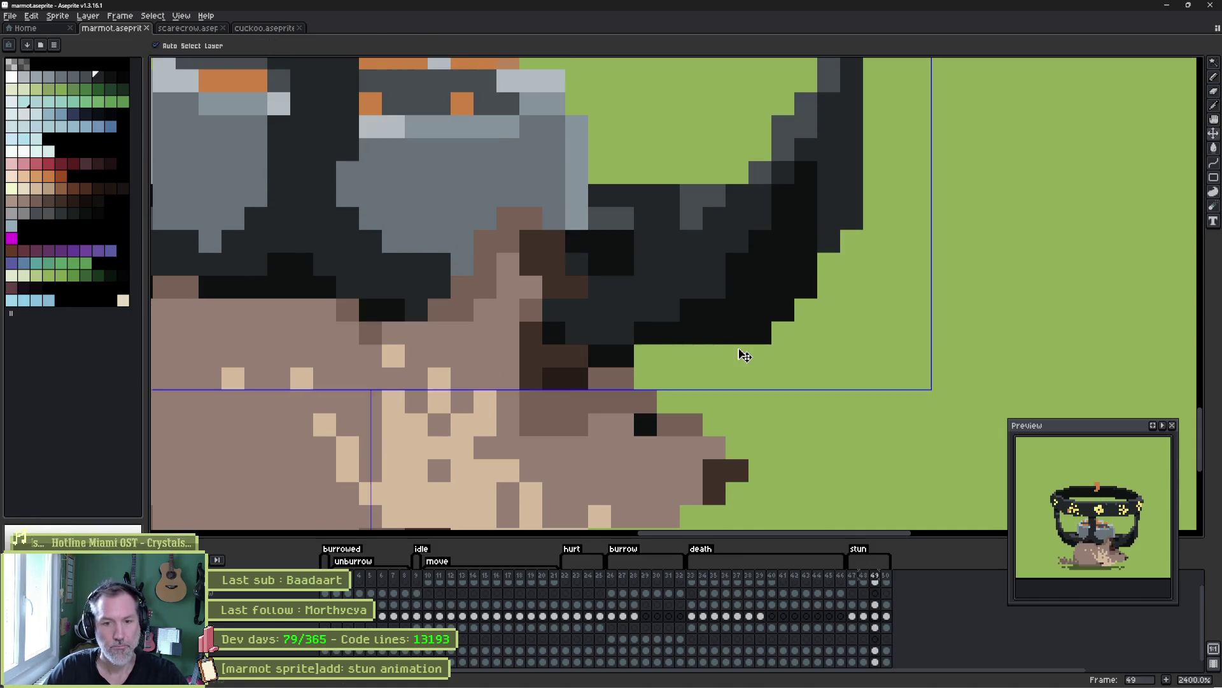
pyautogui.doubleClick(858, 548)
pyautogui.click(556, 350)
pyautogui.click(614, 430)
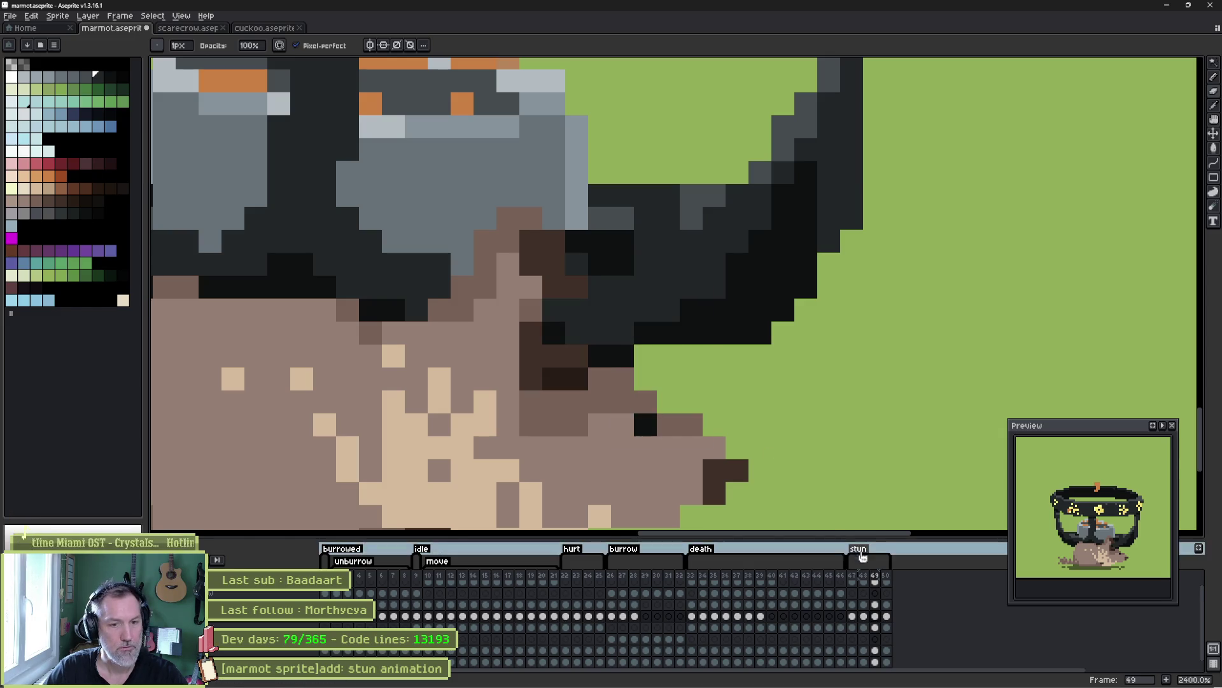
pyautogui.doubleClick(859, 549)
pyautogui.click(614, 430)
pyautogui.hotkey('ctrl', 's')
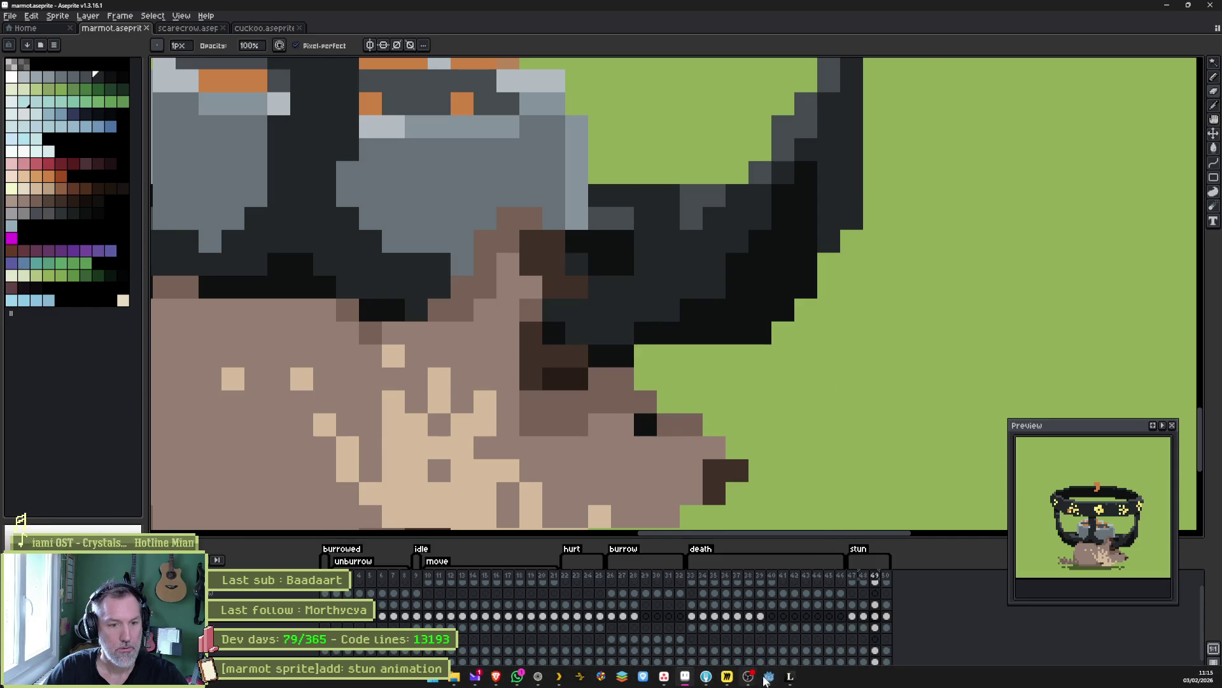
pyautogui.click(765, 680)
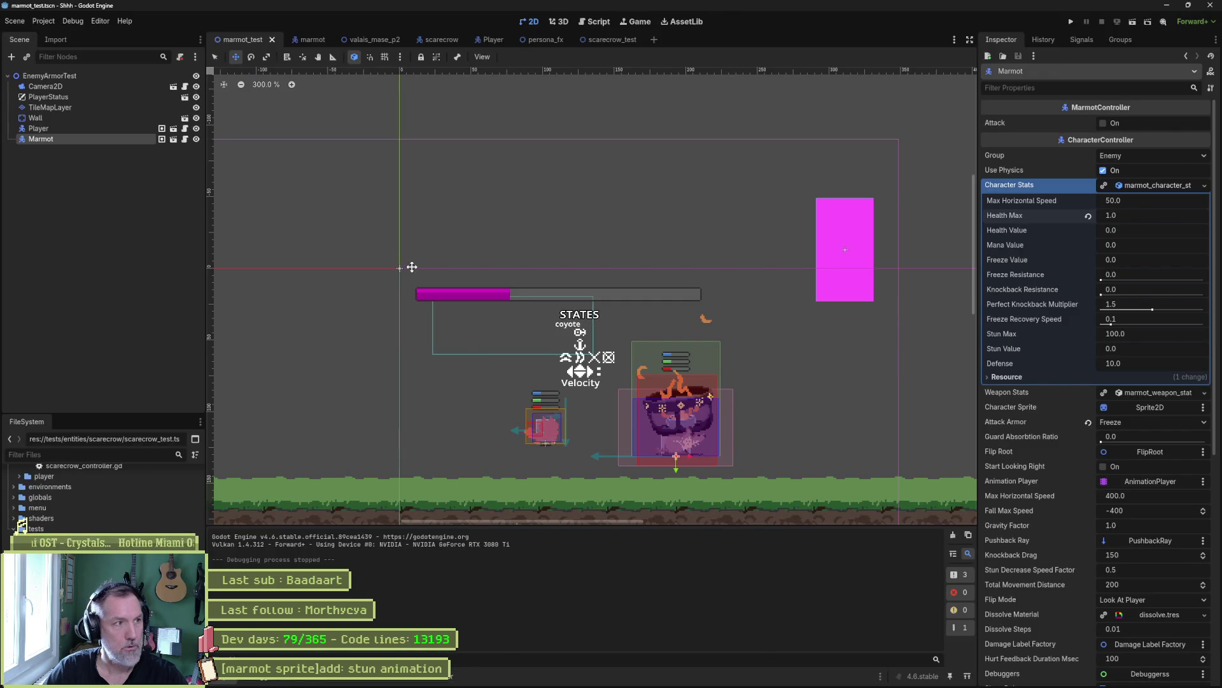
# - Preview the 'stun' animation on the marmot scene's AnimationPlayer
pyautogui.click(308, 39)
pyautogui.click(144, 107)
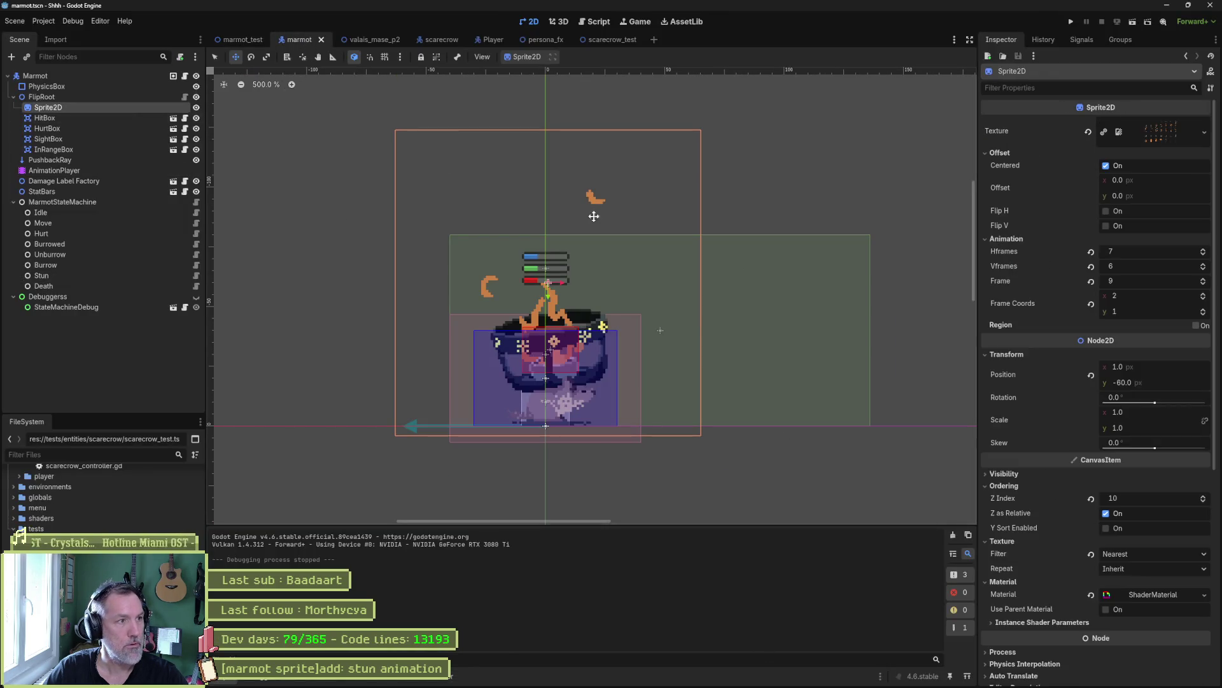
pyautogui.scroll(-8, 1064, 536)
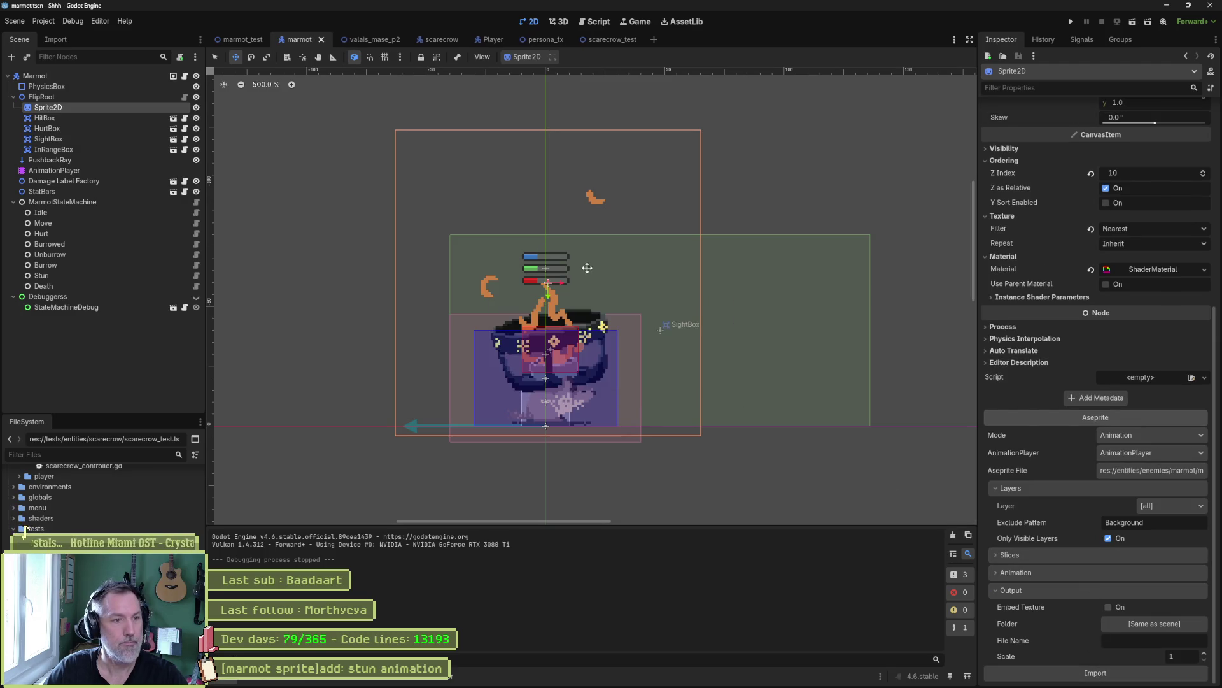
pyautogui.click(54, 170)
pyautogui.click(475, 472)
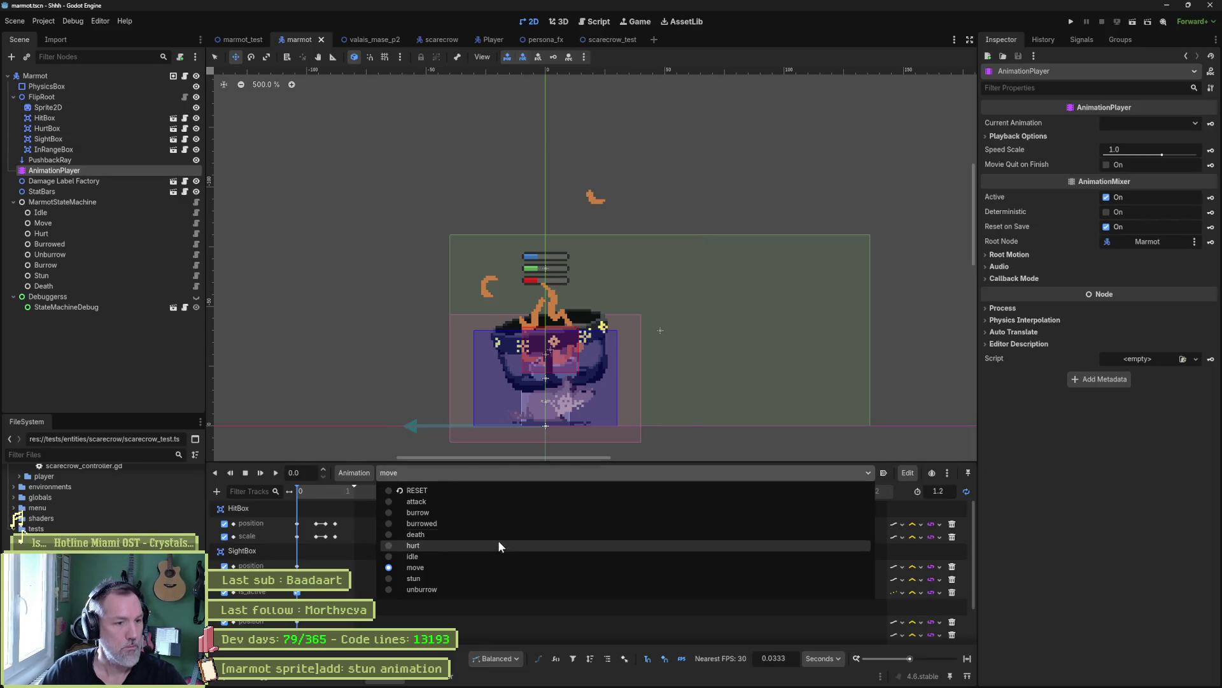
pyautogui.click(496, 578)
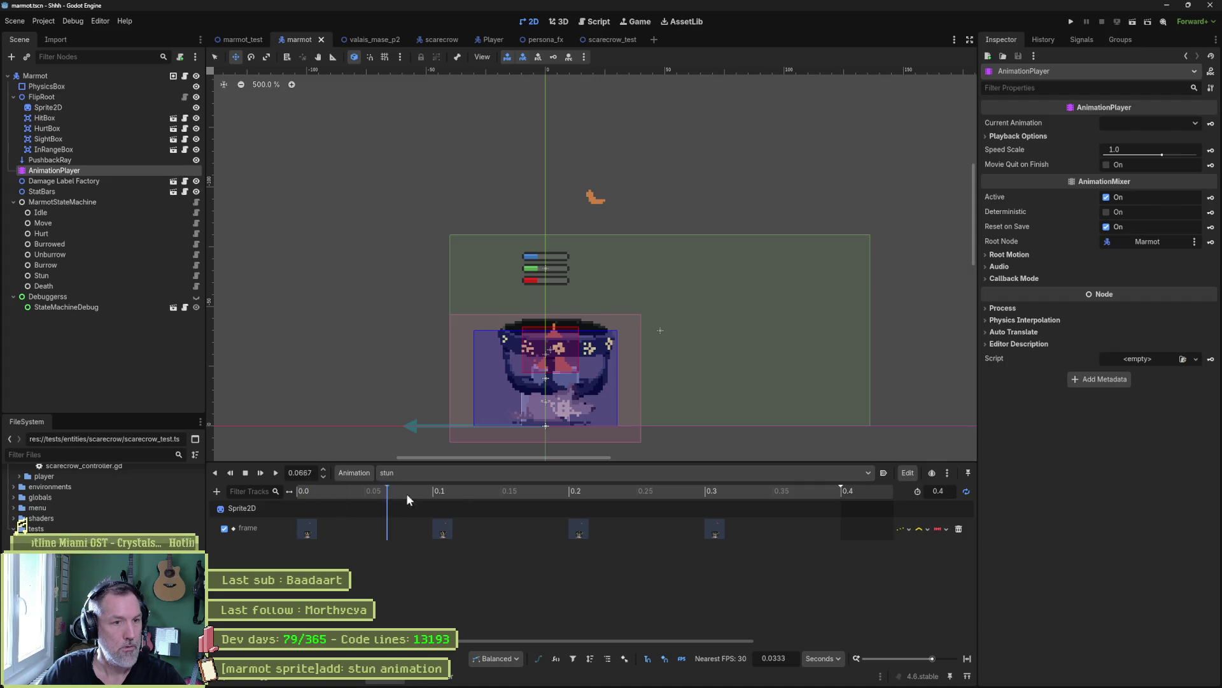
# - Inspect the Stun state's settings, then run the marmot_test scene
pyautogui.click(86, 277)
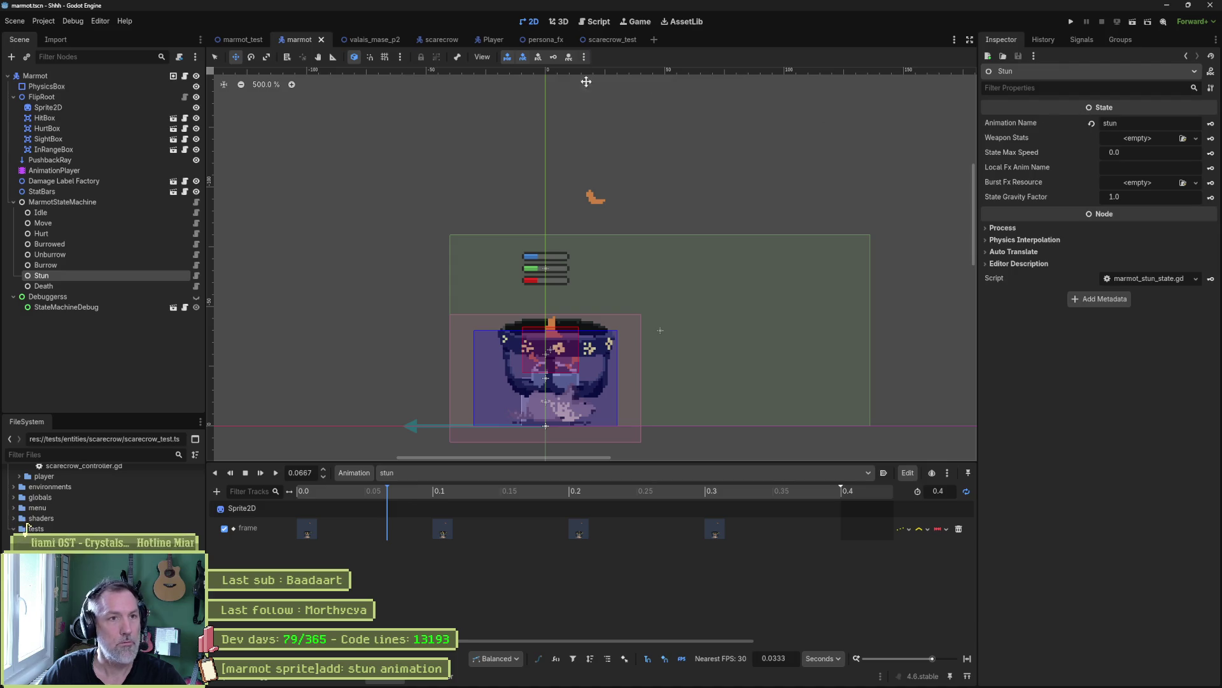
pyautogui.click(242, 39)
pyautogui.press('F6')
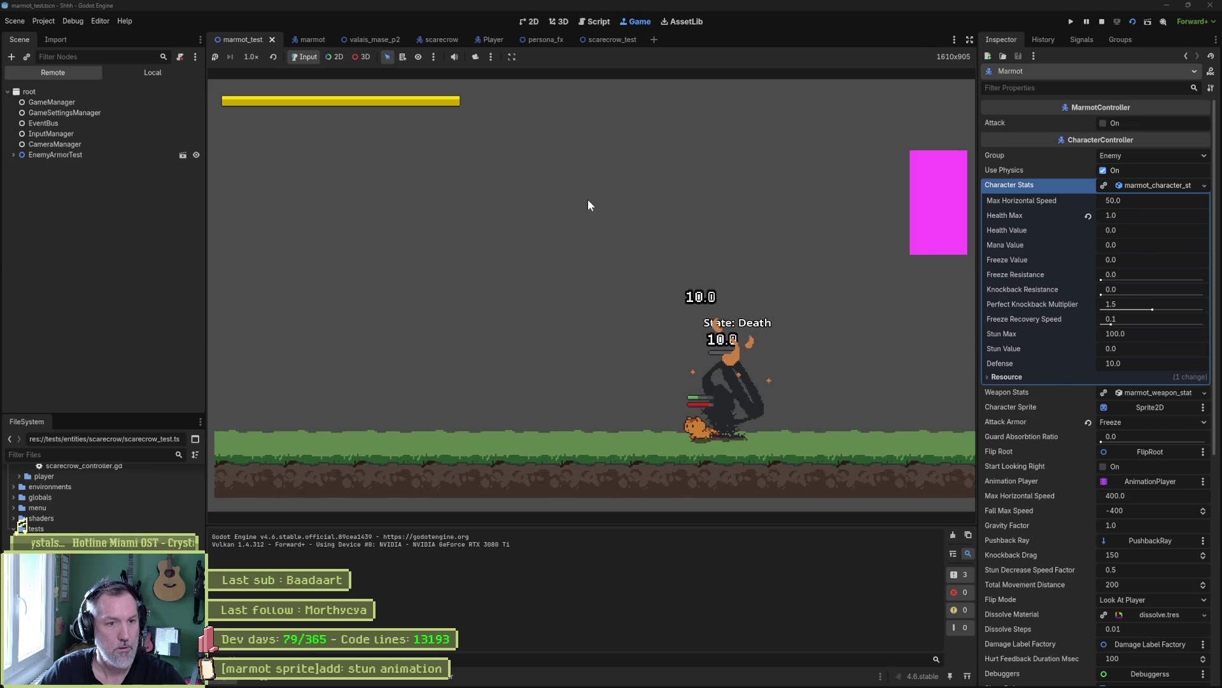
# - Stop the game, revert the marmot's Health Max to 100, and relaunch the scene
pyautogui.press('F8')
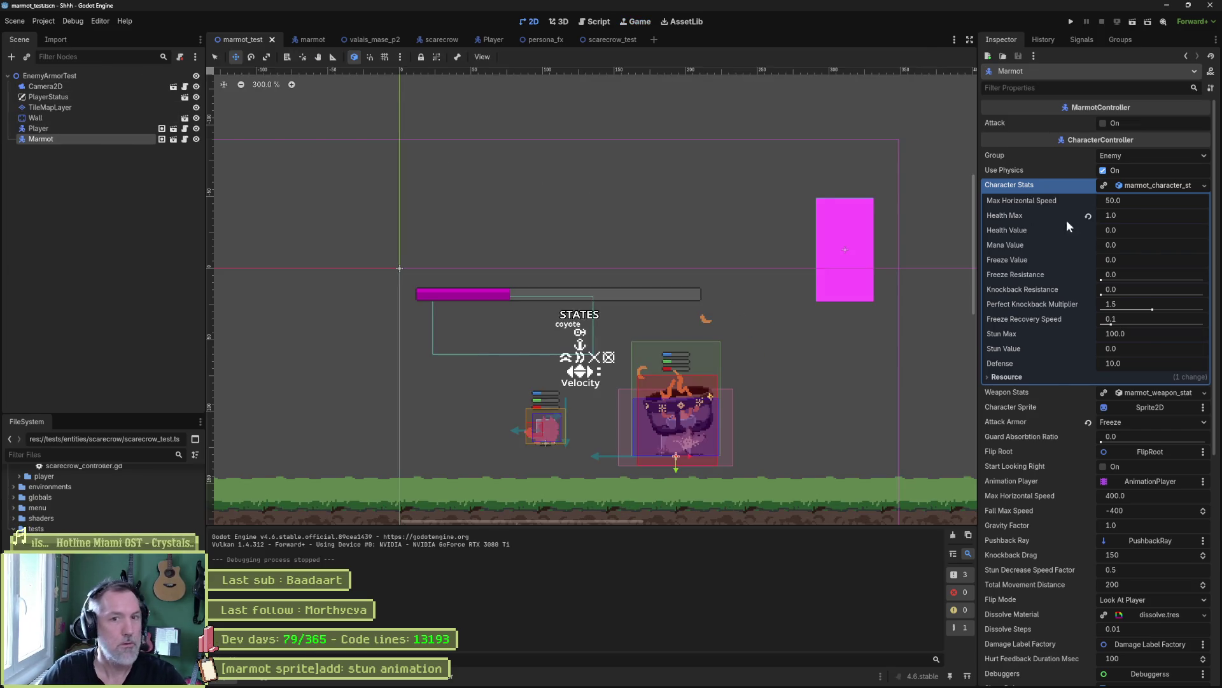
pyautogui.click(1088, 215)
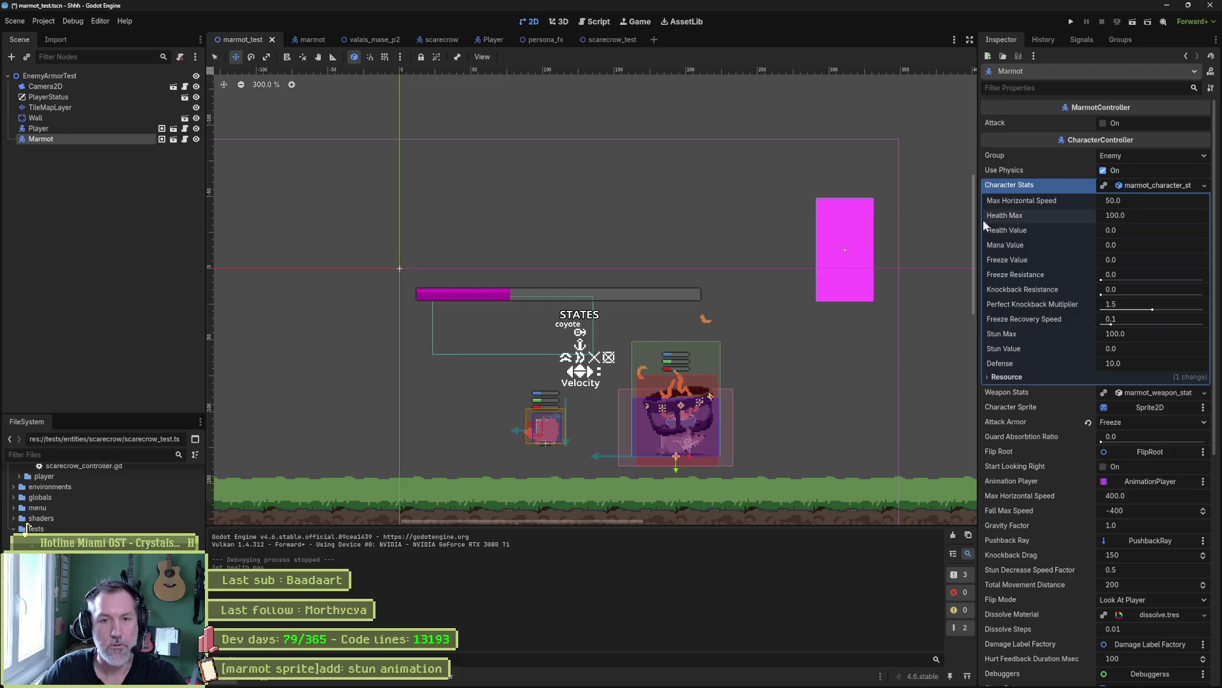
pyautogui.press('F6')
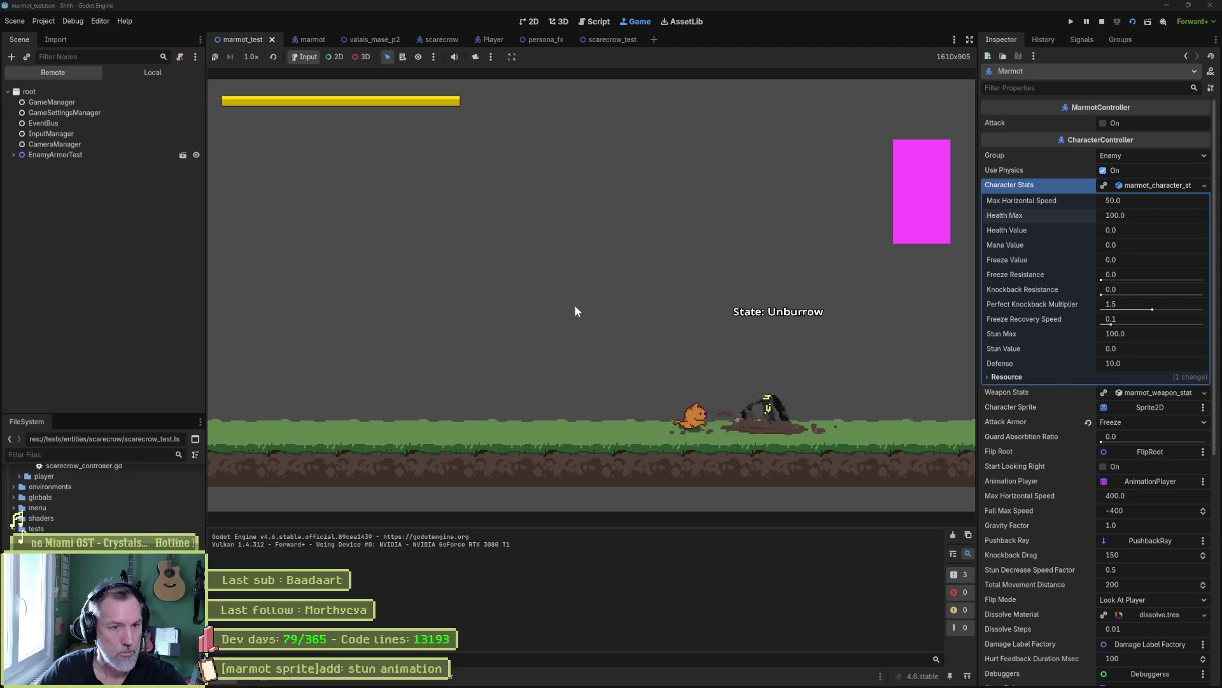
# - Move the cat into the marmot, hit it twice to stun it, and stop the game
pyautogui.press('a')
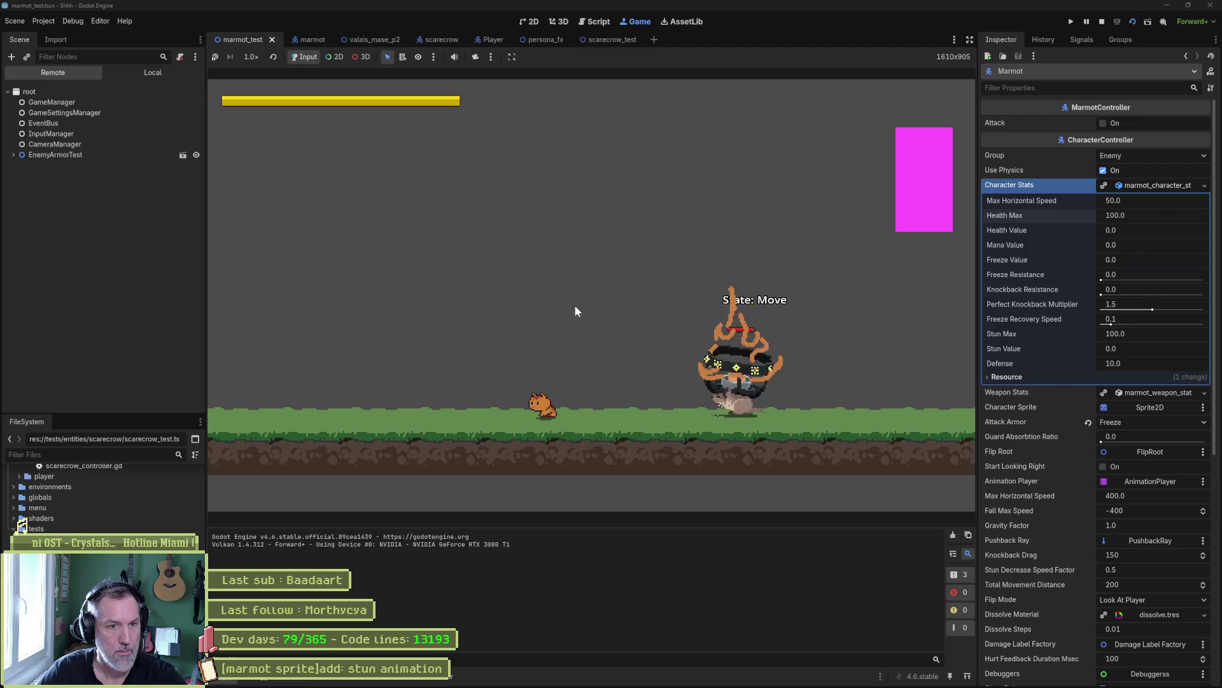
pyautogui.press('d')
pyautogui.press('j')
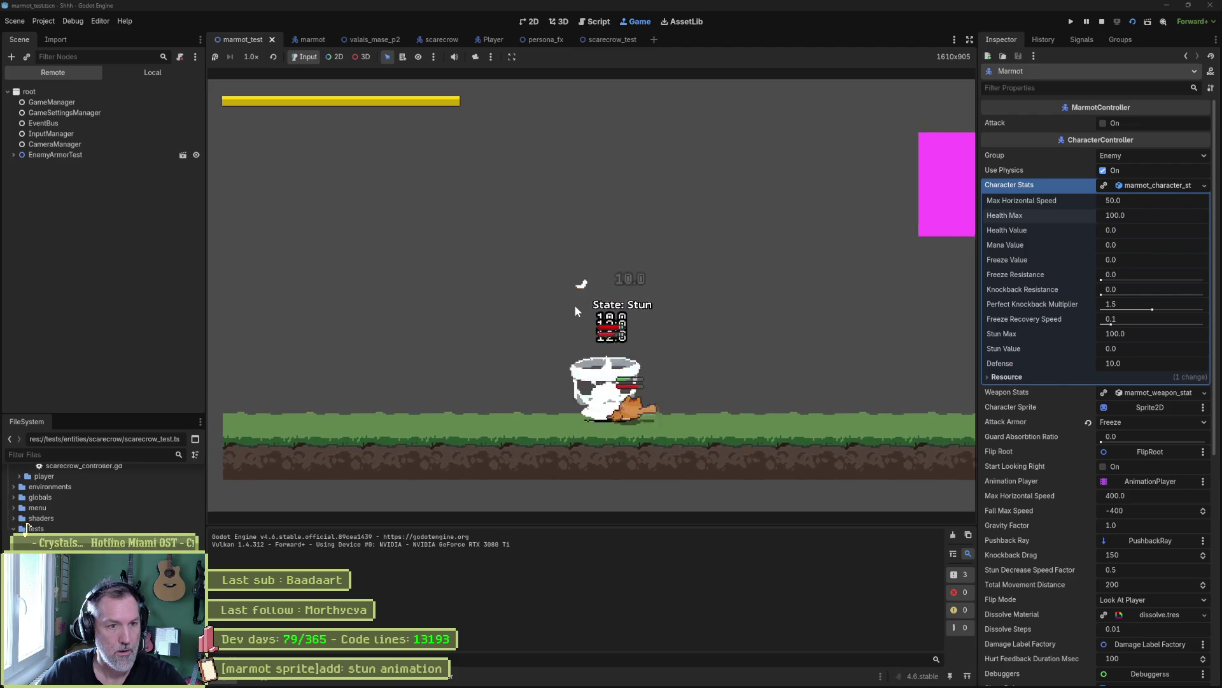
pyautogui.press('j')
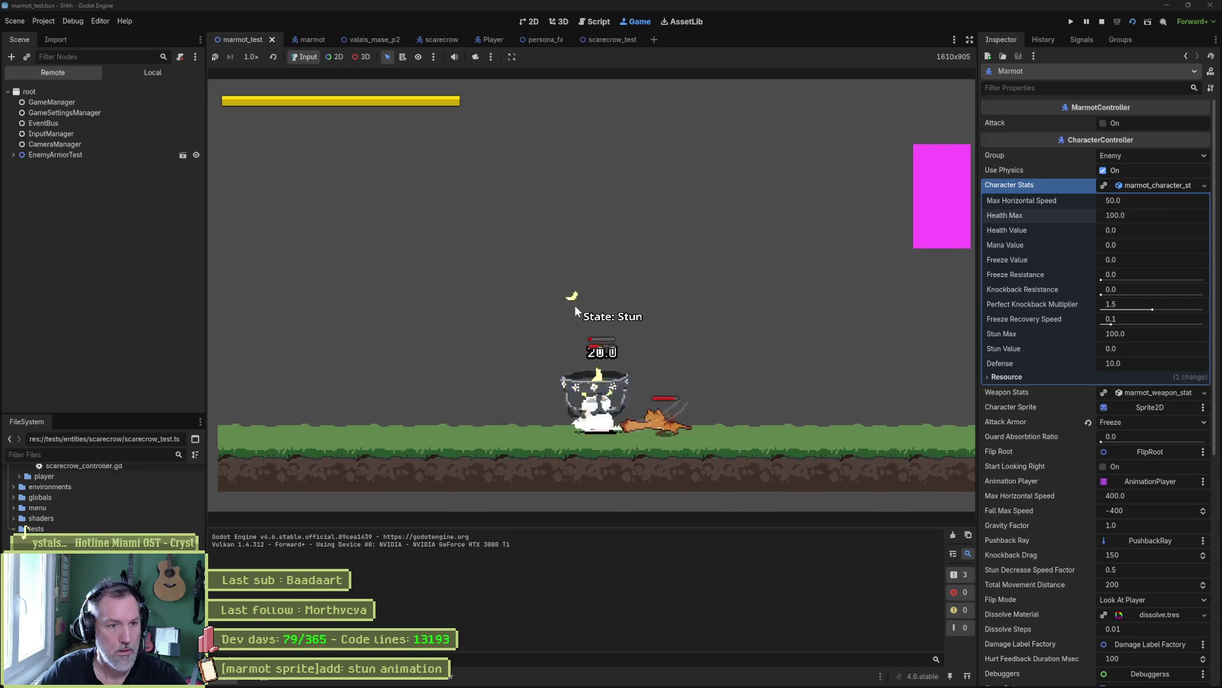
pyautogui.press('F8')
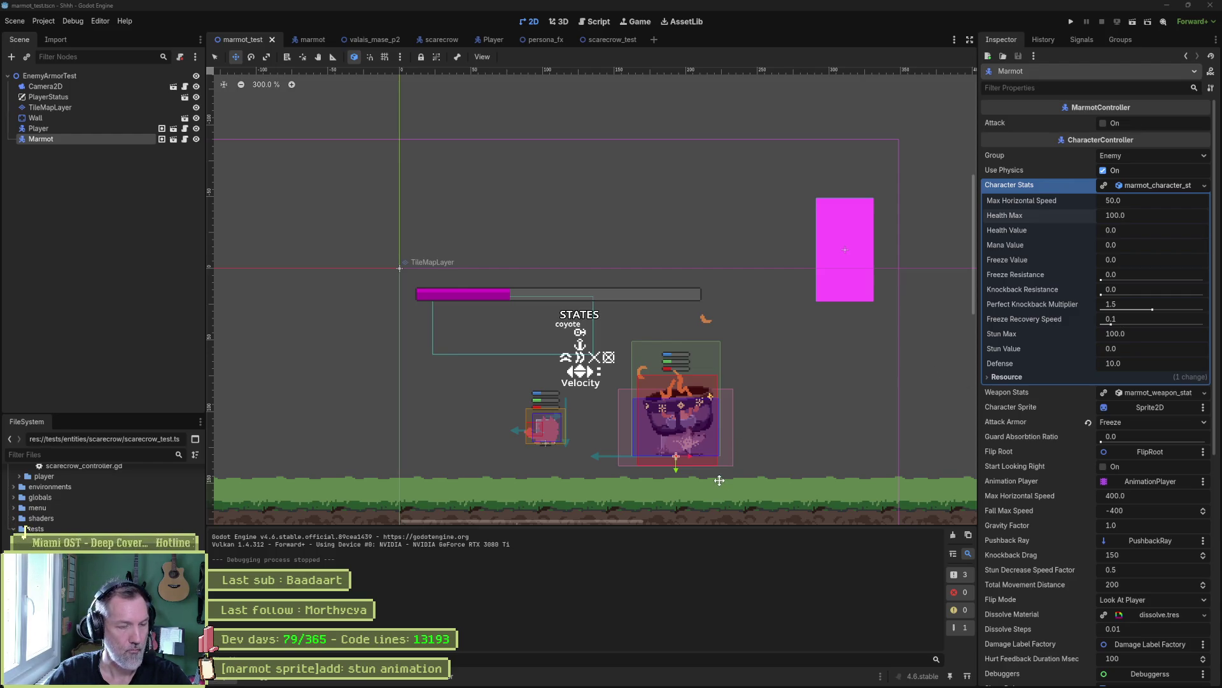
# - In Asana, select the full title of the '[marmot sprite]add: stun animation' task
pyautogui.click(664, 677)
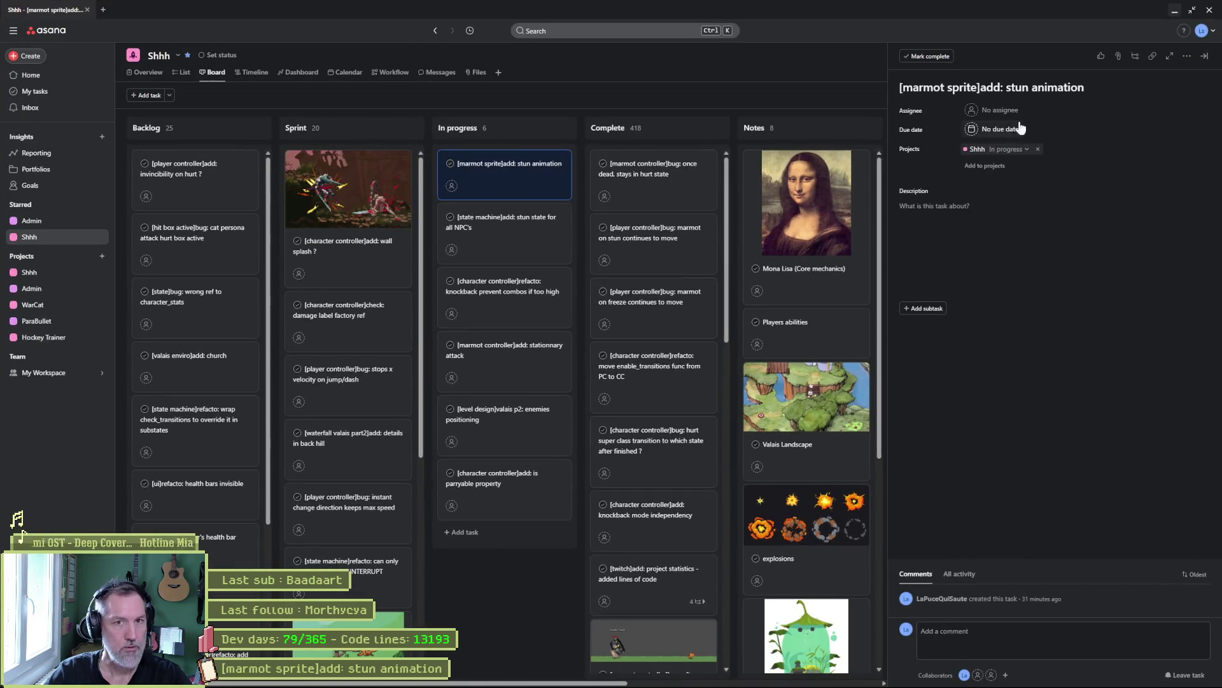
pyautogui.tripleClick(970, 88)
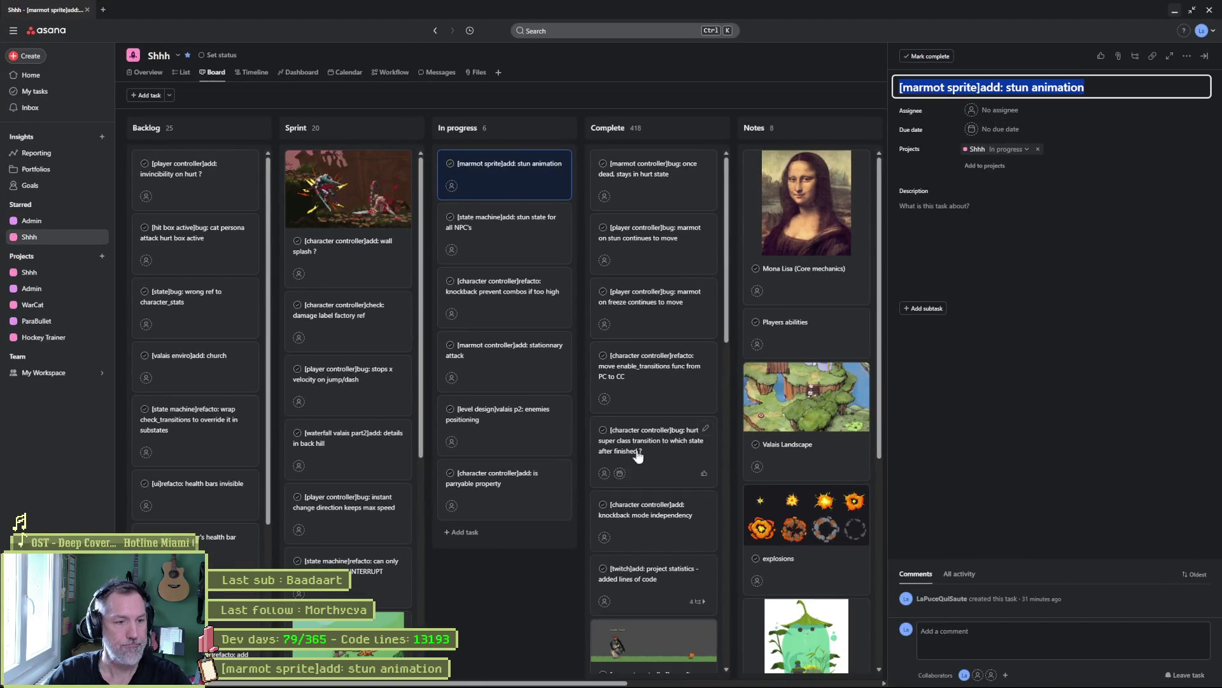
# - In Fork, review the marmot.png diff and stage all three changed marmot files
pyautogui.moveTo(708, 682)
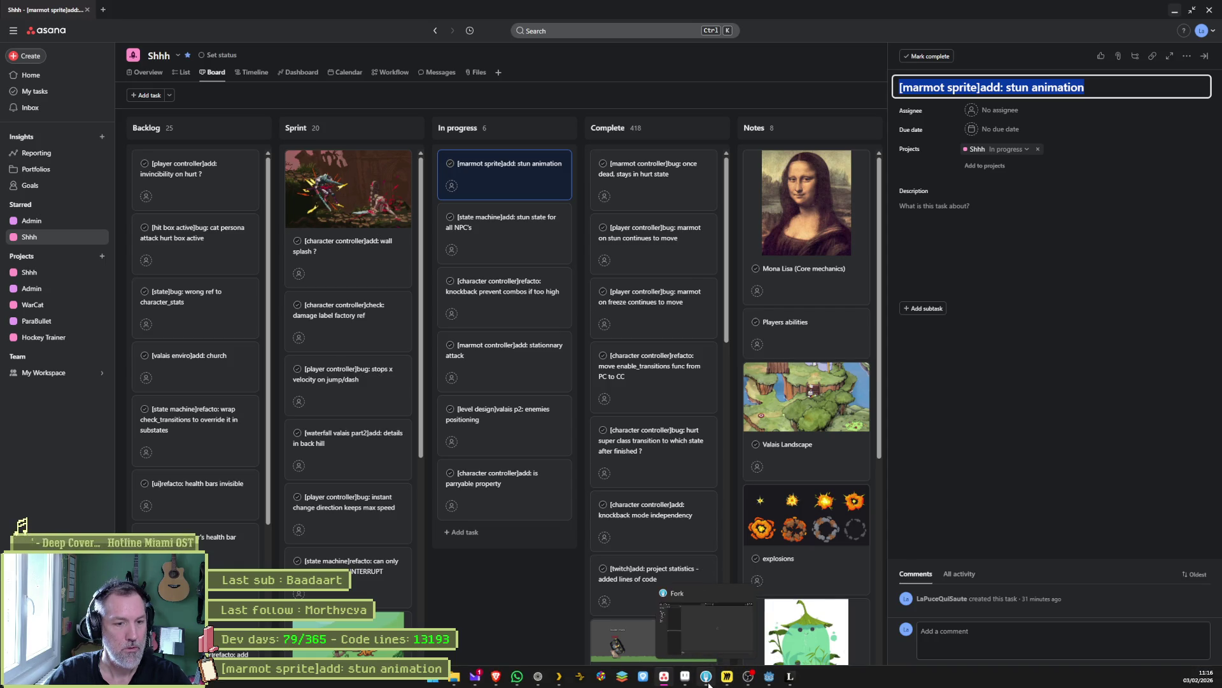
pyautogui.click(707, 678)
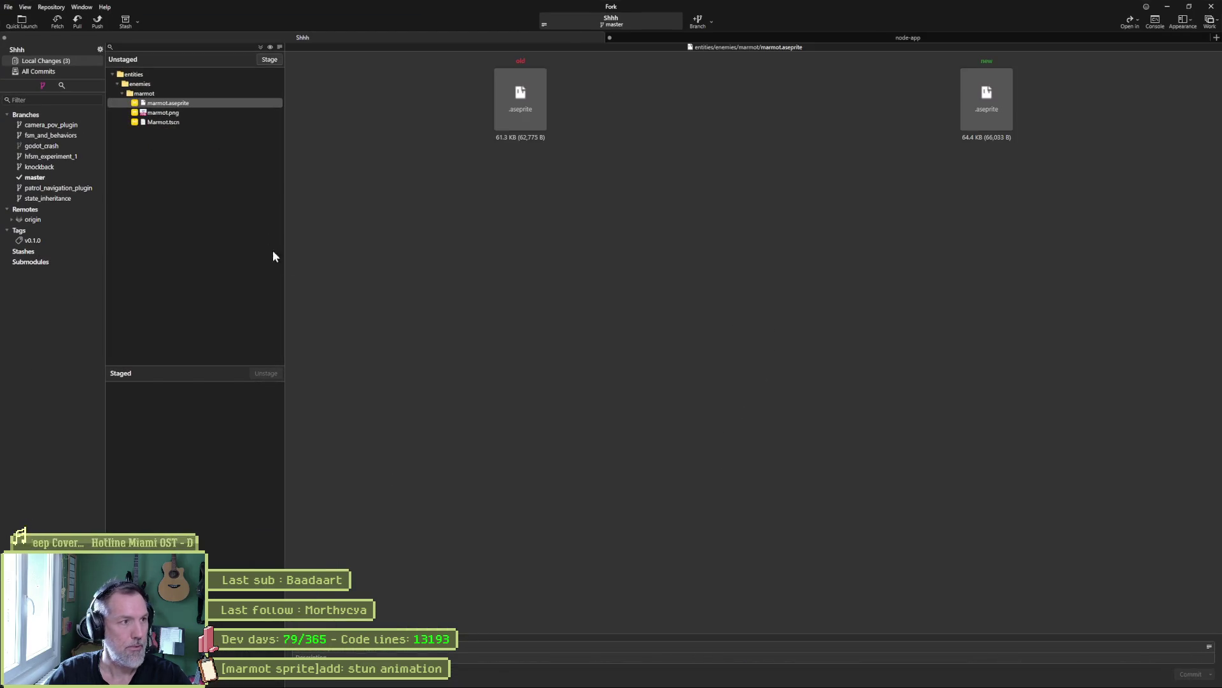
pyautogui.click(199, 115)
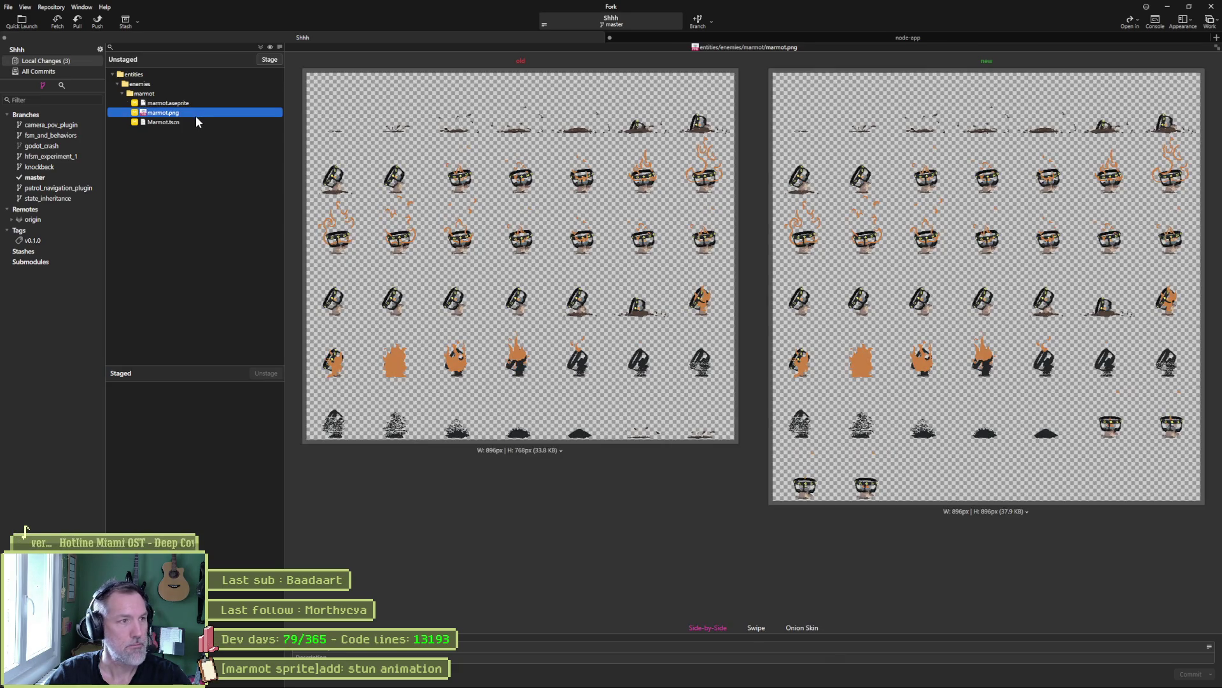
pyautogui.click(269, 60)
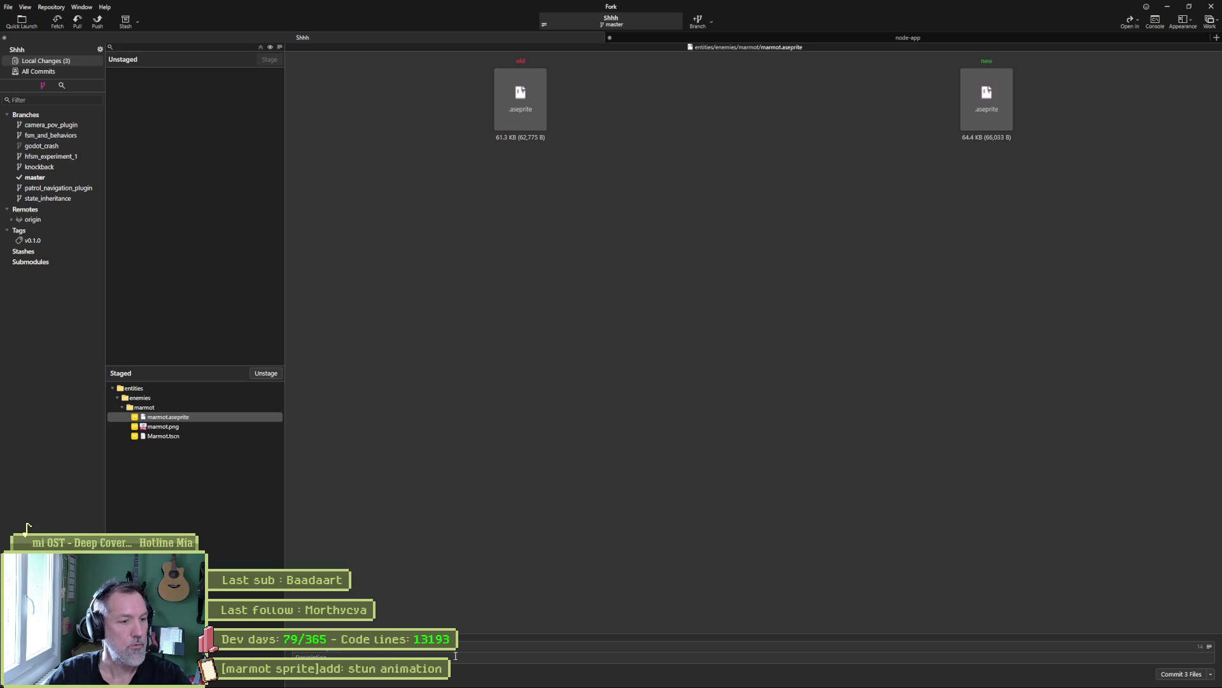
# - Enter the commit message, commit the three files, and push master to origin
pyautogui.write('to')
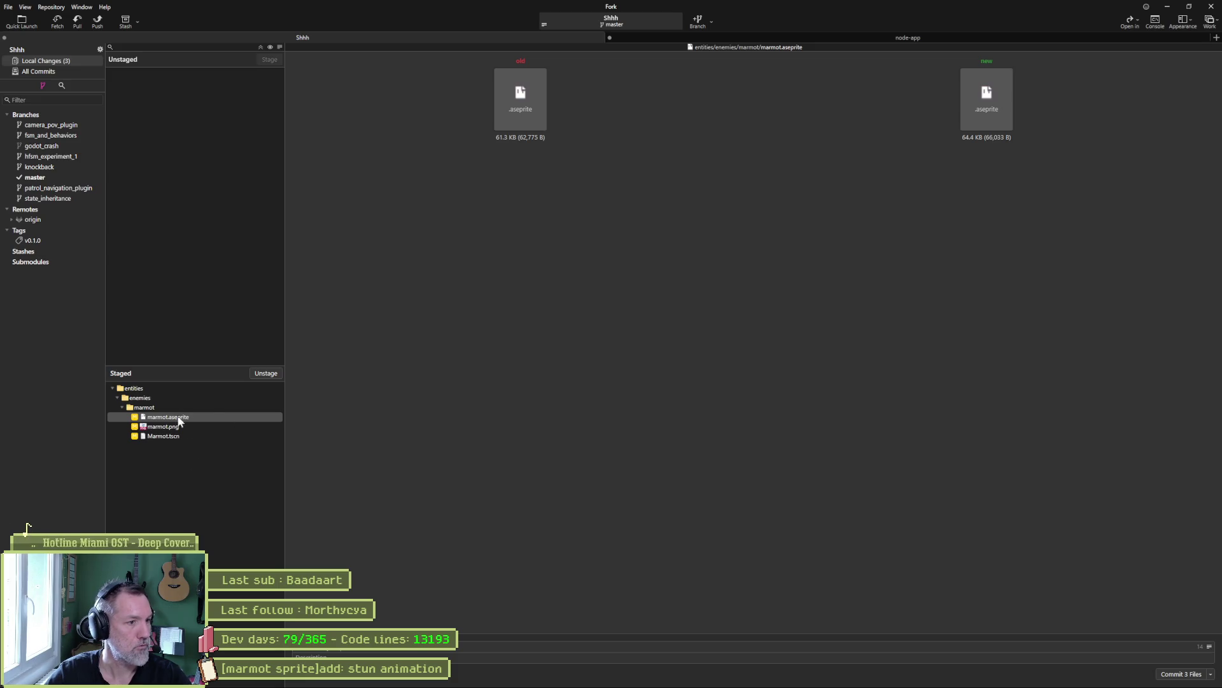
pyautogui.click(1165, 677)
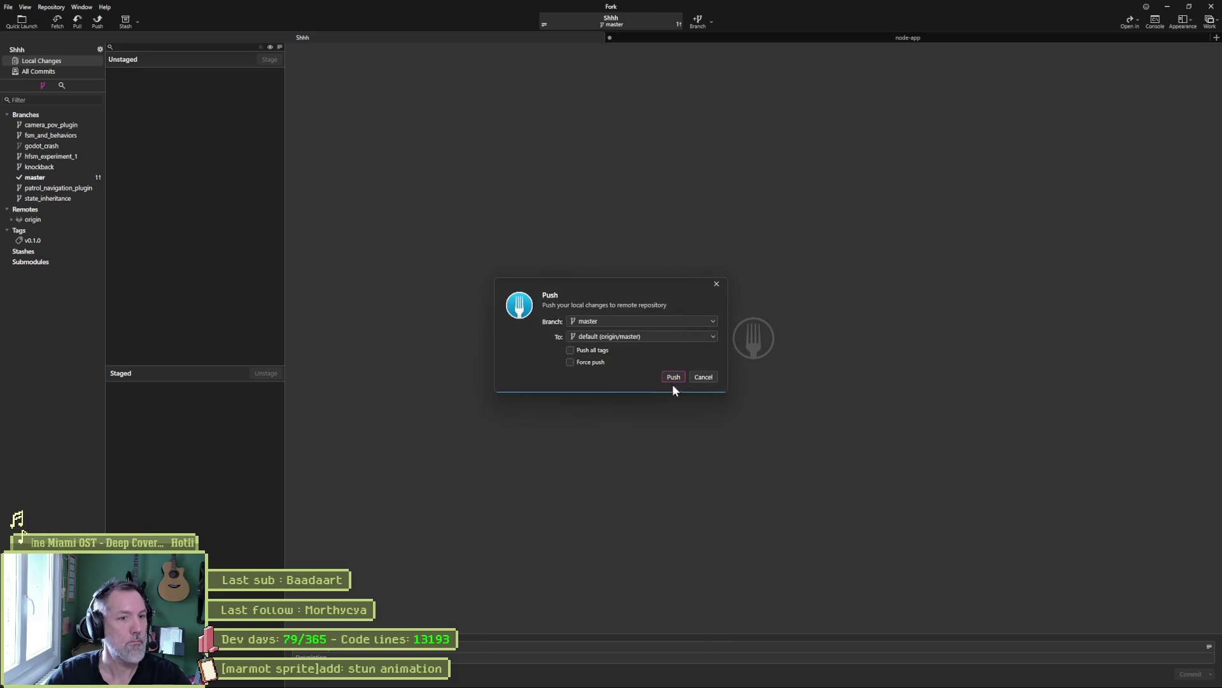
pyautogui.click(673, 376)
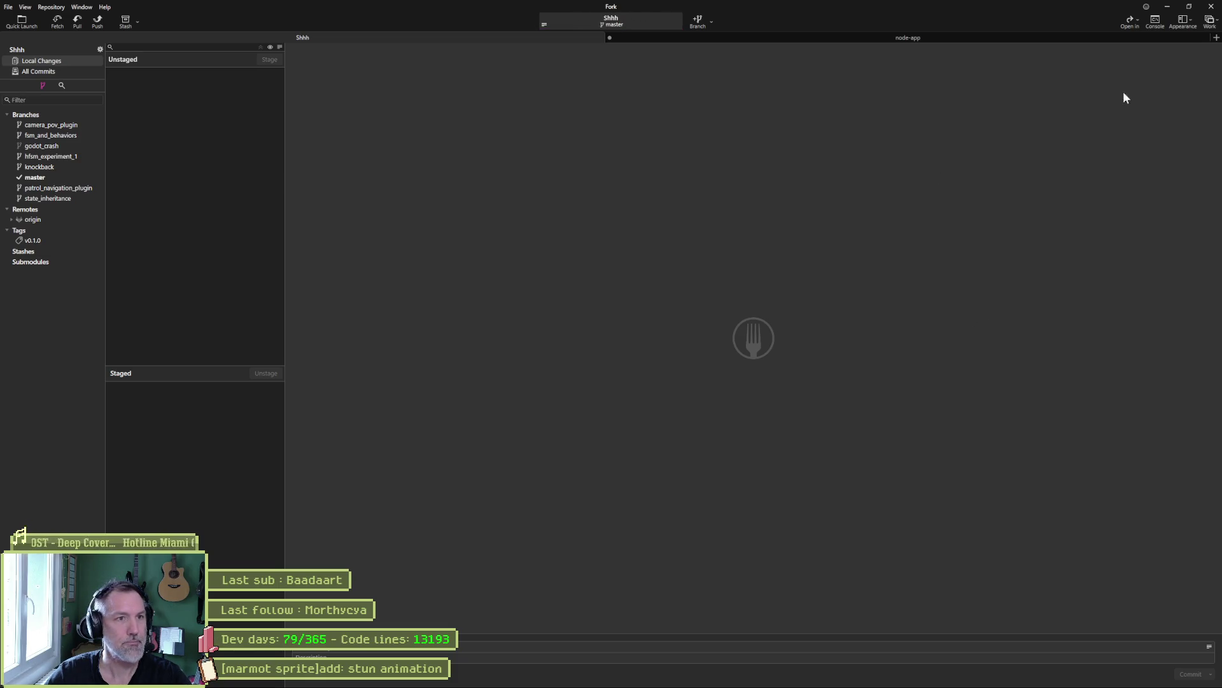
pyautogui.click(1163, 11)
# - Move the marmot stun animation card to Complete and the stationnary attack card above knockback
pyautogui.moveTo(549, 186); pyautogui.dragTo(653, 173)
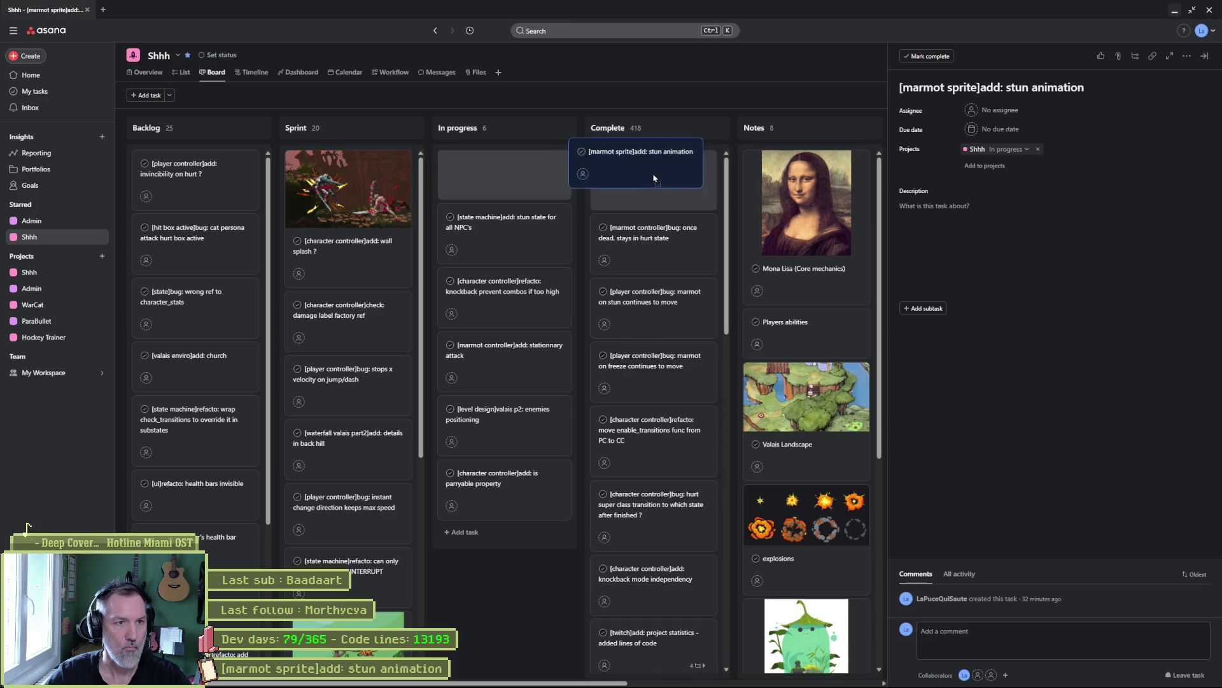
pyautogui.click(519, 546)
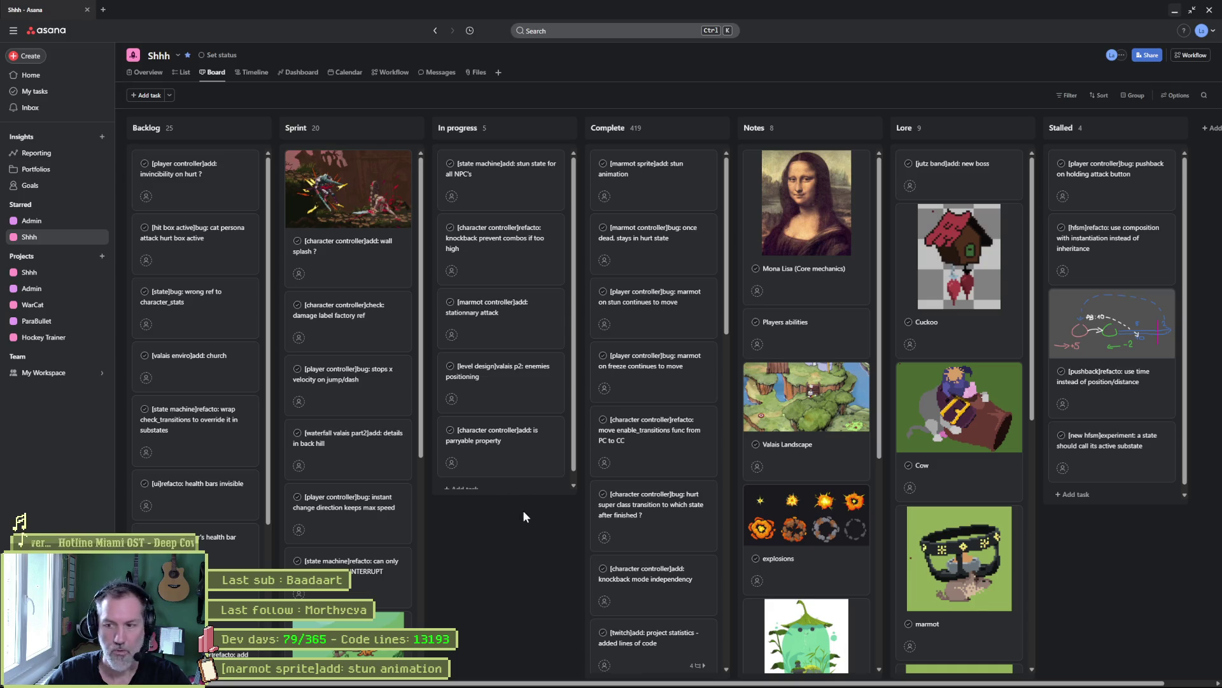
pyautogui.moveTo(522, 686)
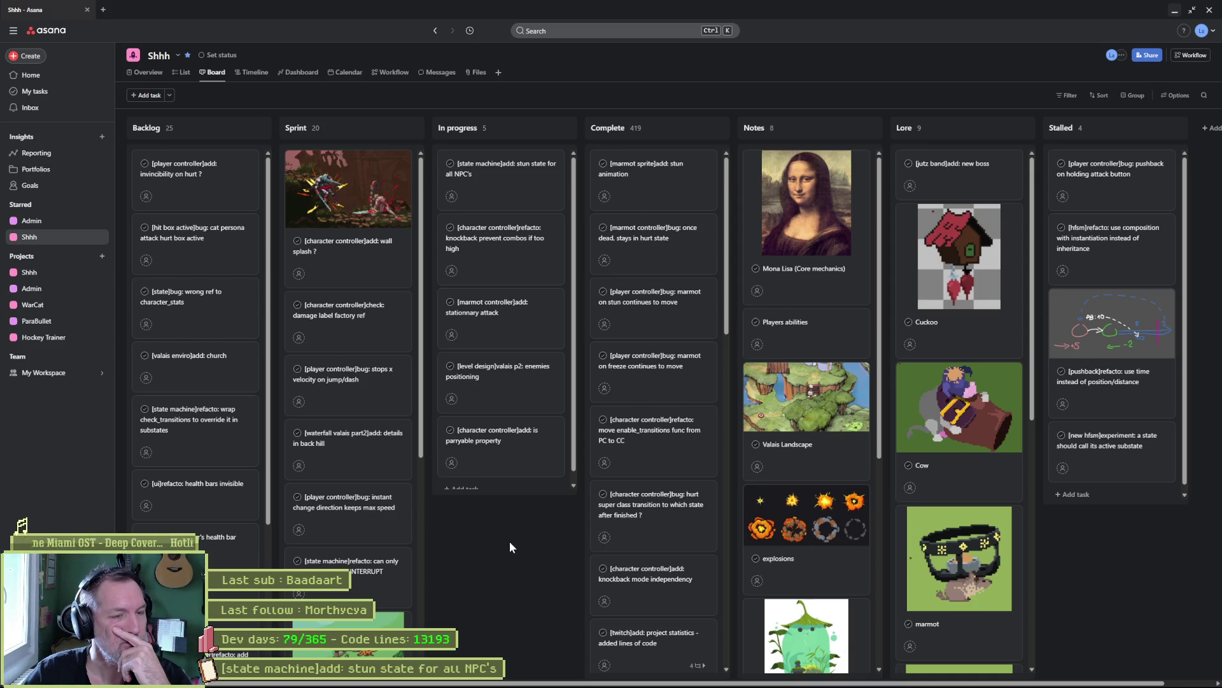
pyautogui.click(498, 184)
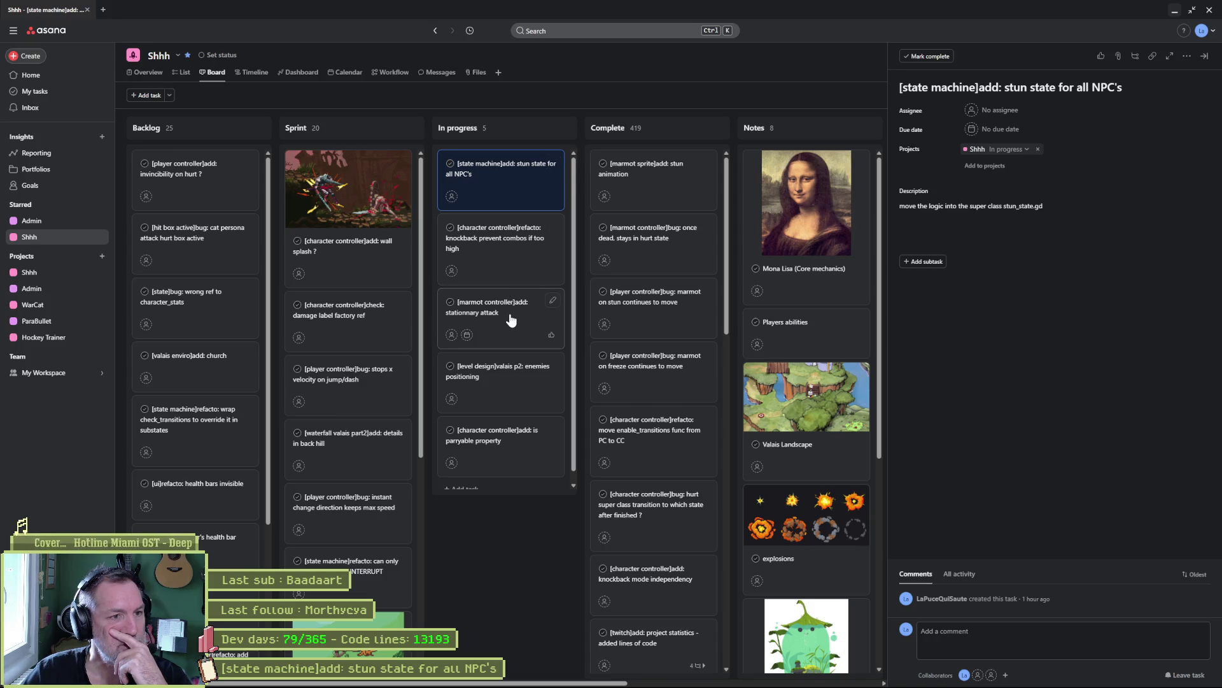
pyautogui.moveTo(511, 319); pyautogui.dragTo(505, 247)
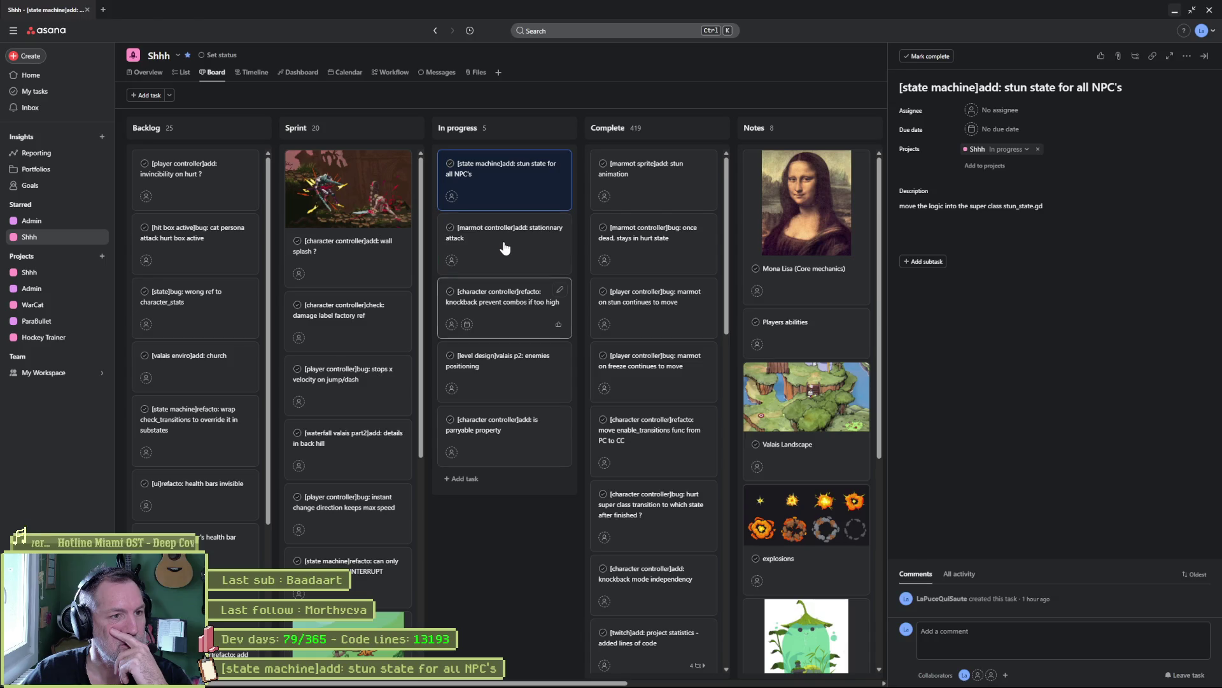
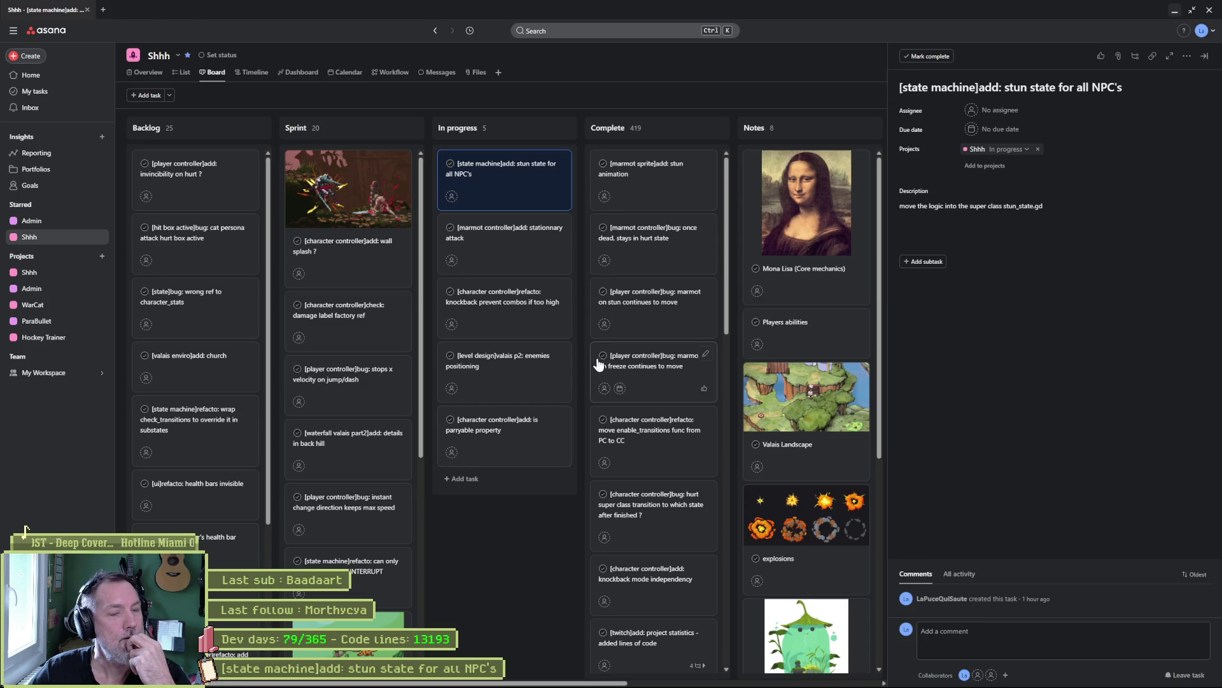
# - Glance at the Godot editor, then return to the Asana board
pyautogui.moveTo(790, 685)
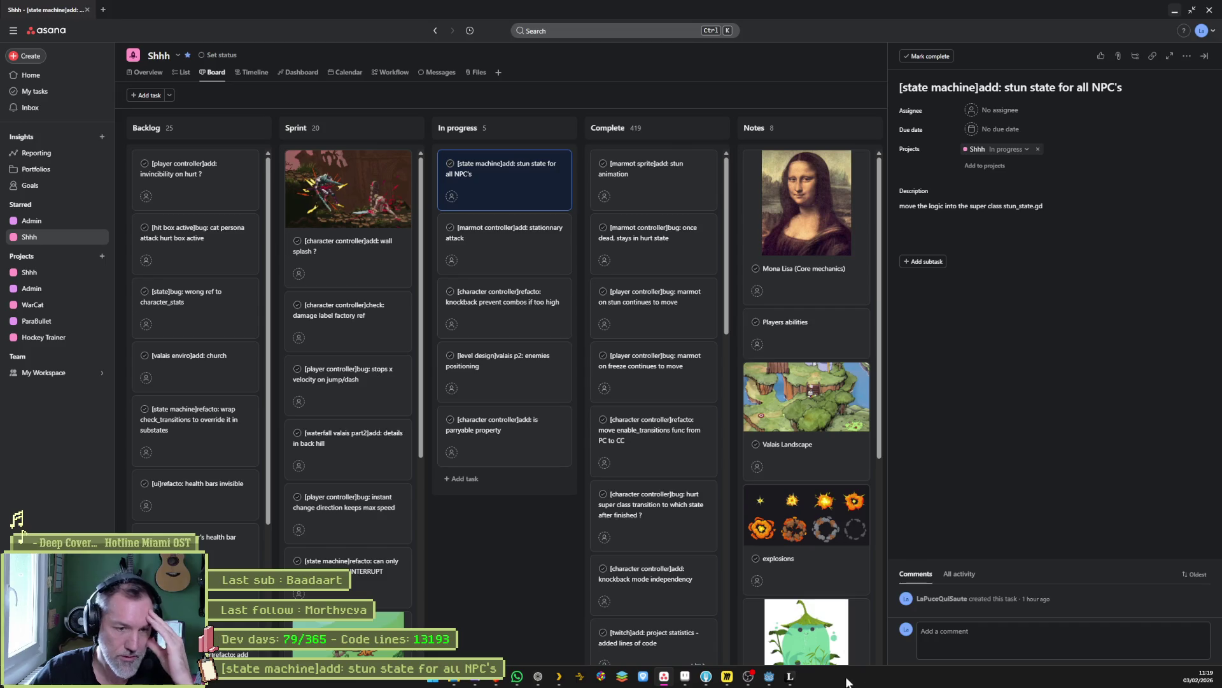
pyautogui.click(769, 677)
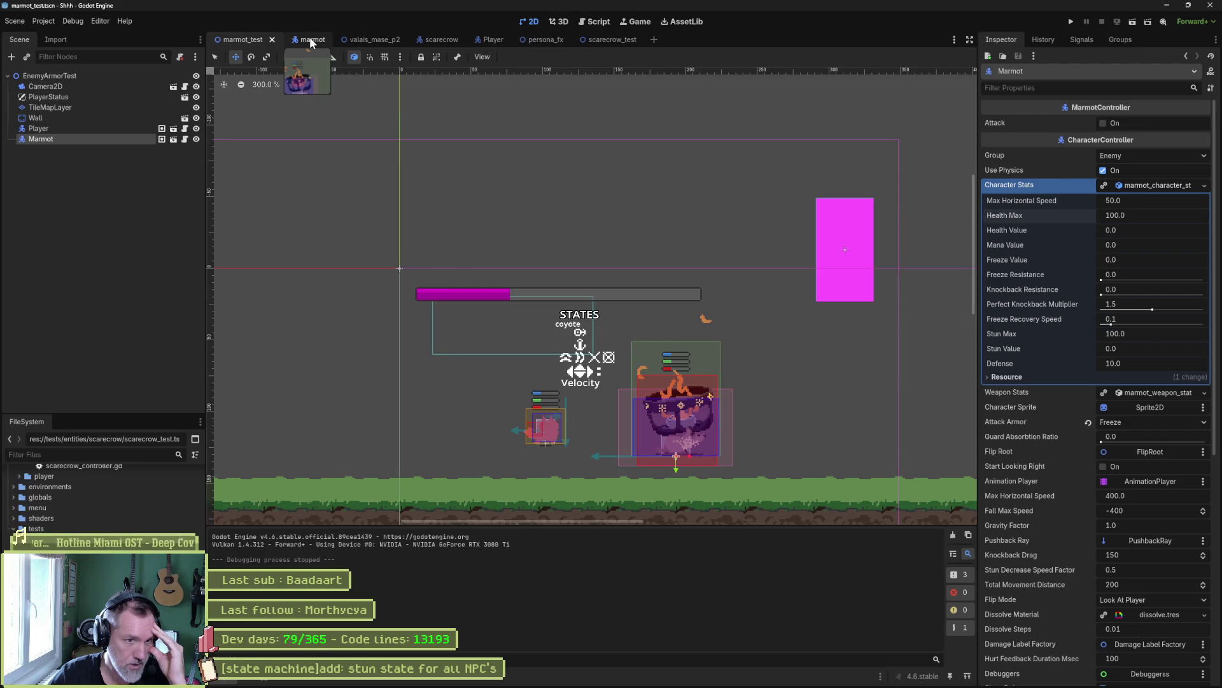
pyautogui.click(624, 682)
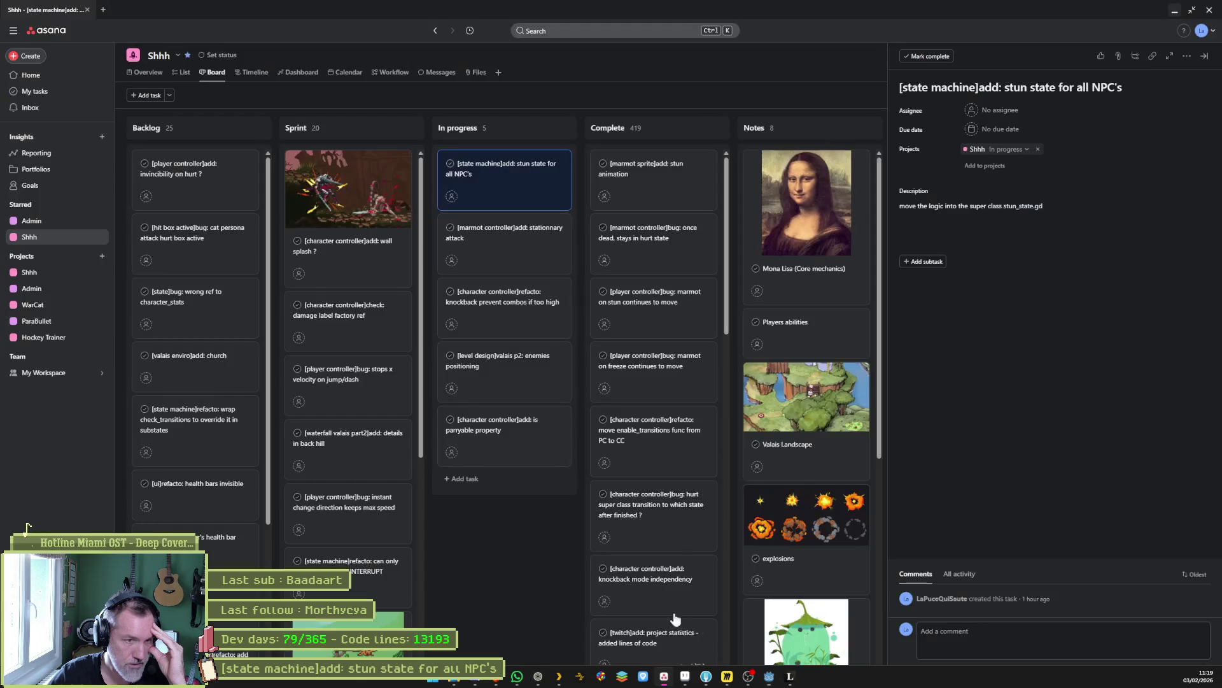
# - Add subtasks marmot, scarecrow, cuckoo, cor alpes and cow to the stun-state task
pyautogui.click(925, 262)
pyautogui.write('marmot')
pyautogui.press('Return')
pyautogui.write('scarecrow')
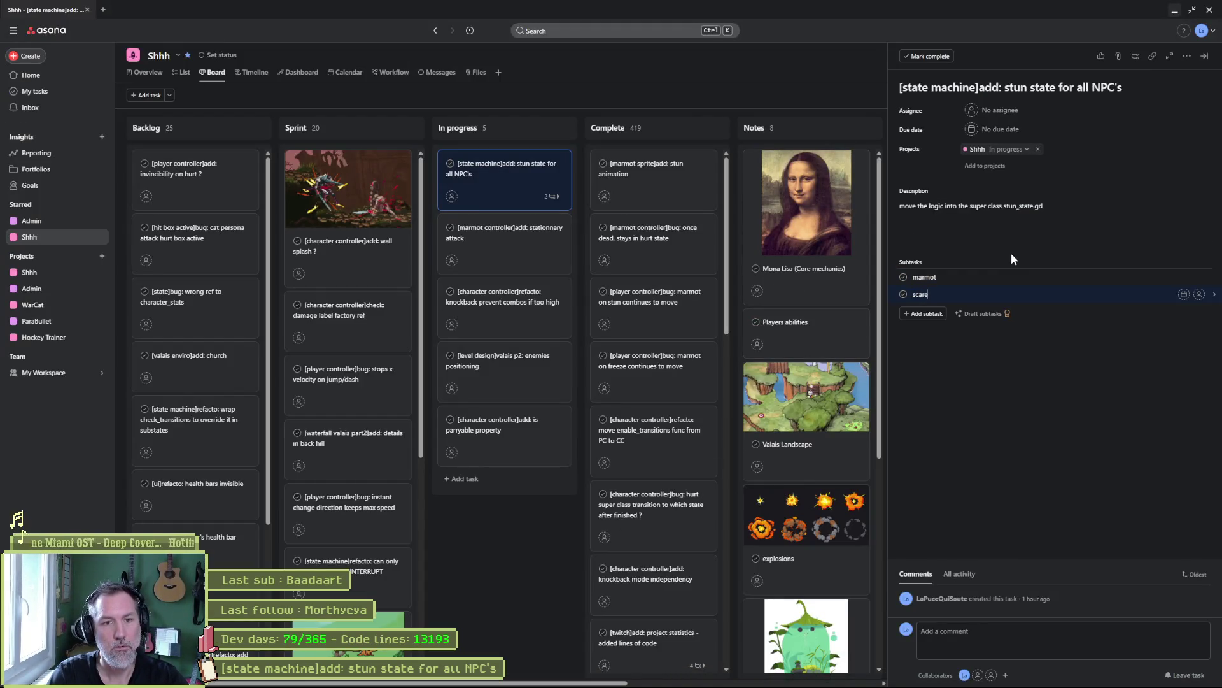
pyautogui.press('Return')
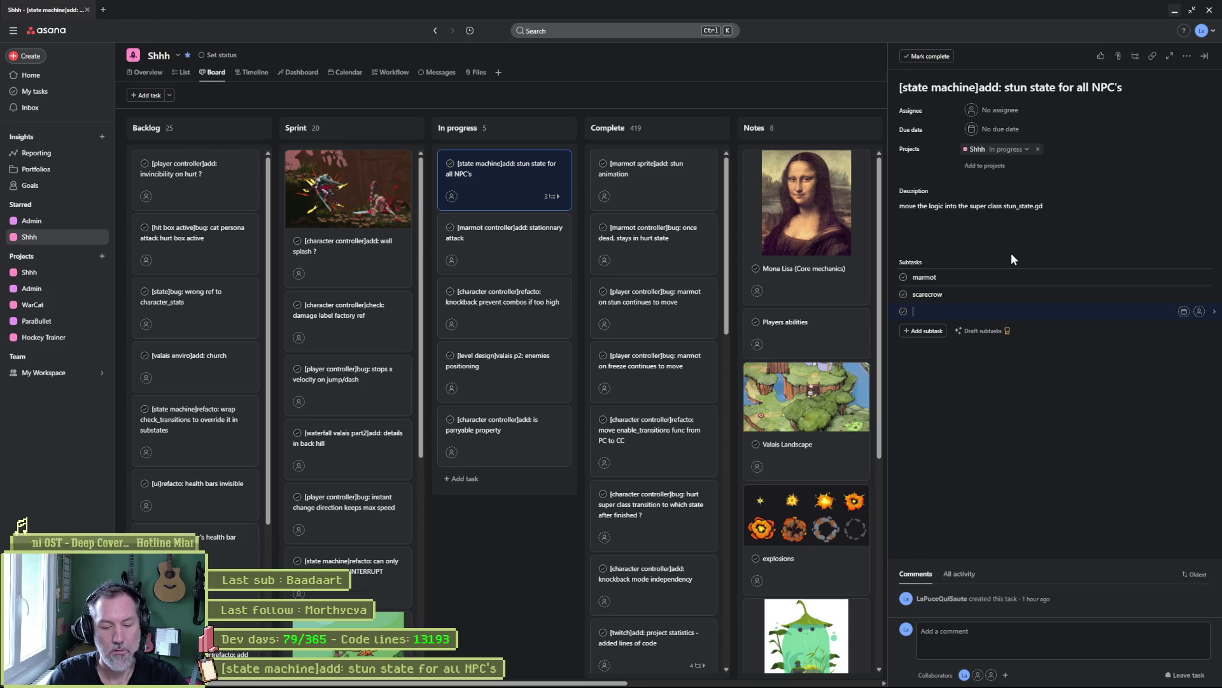
pyautogui.write('cuckoo')
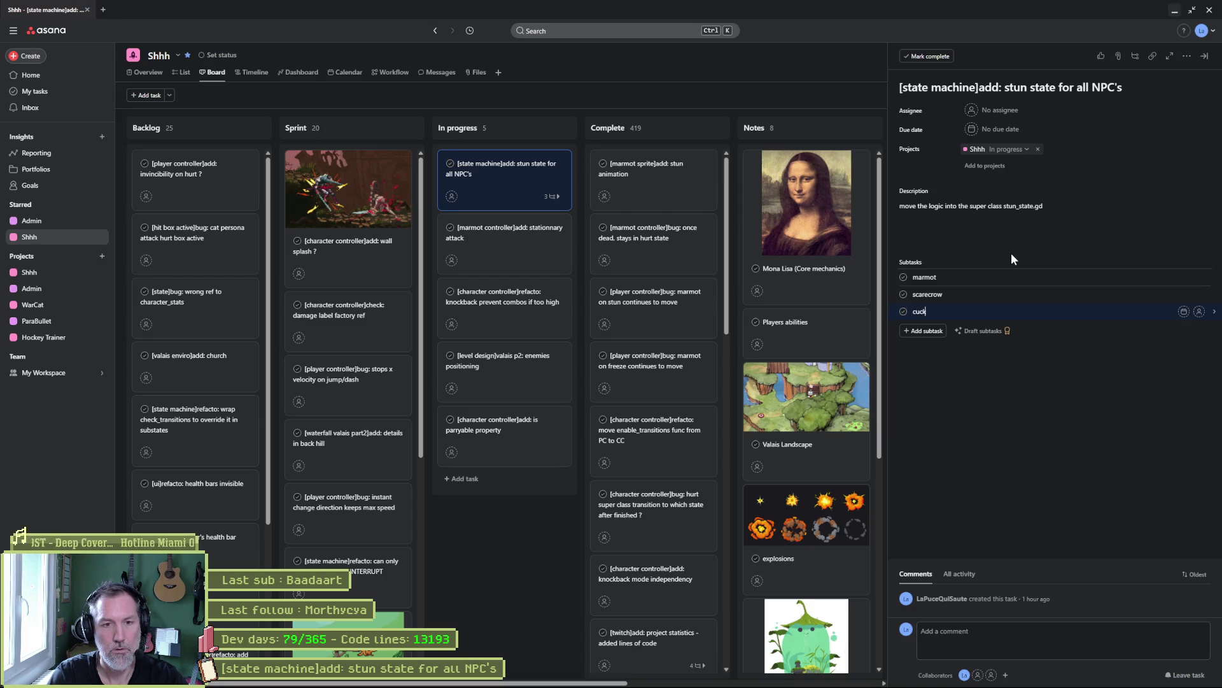
pyautogui.press('Return')
pyautogui.write('cor alpes')
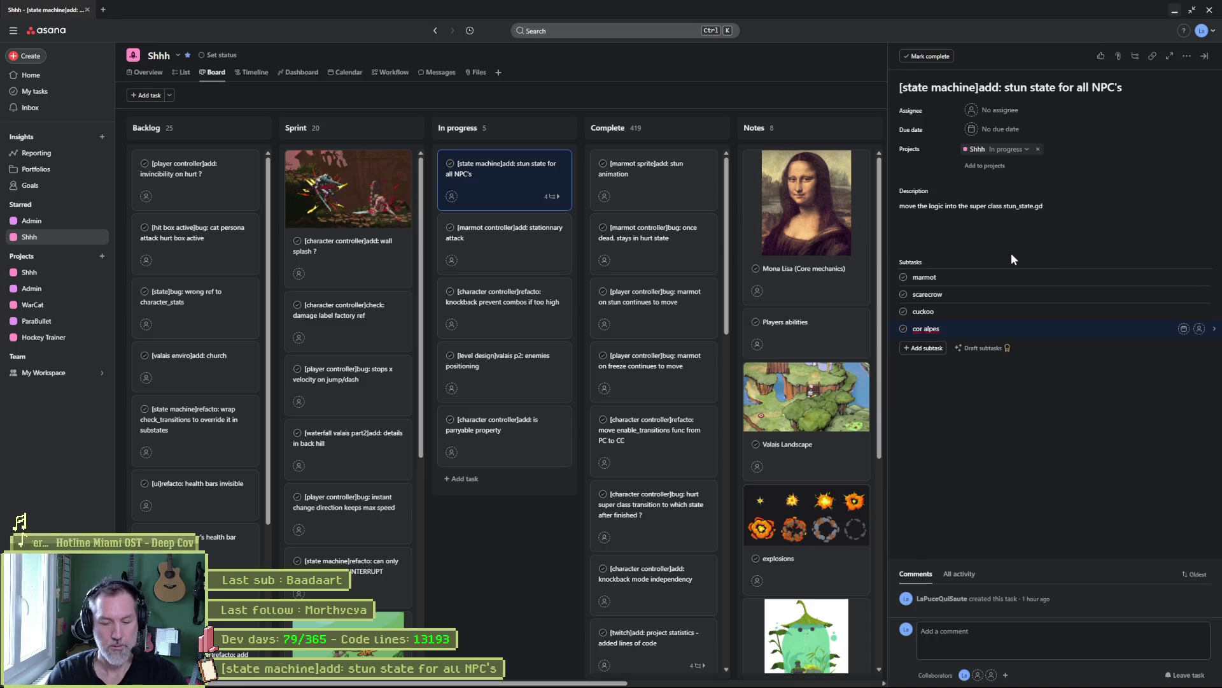
pyautogui.press('Return')
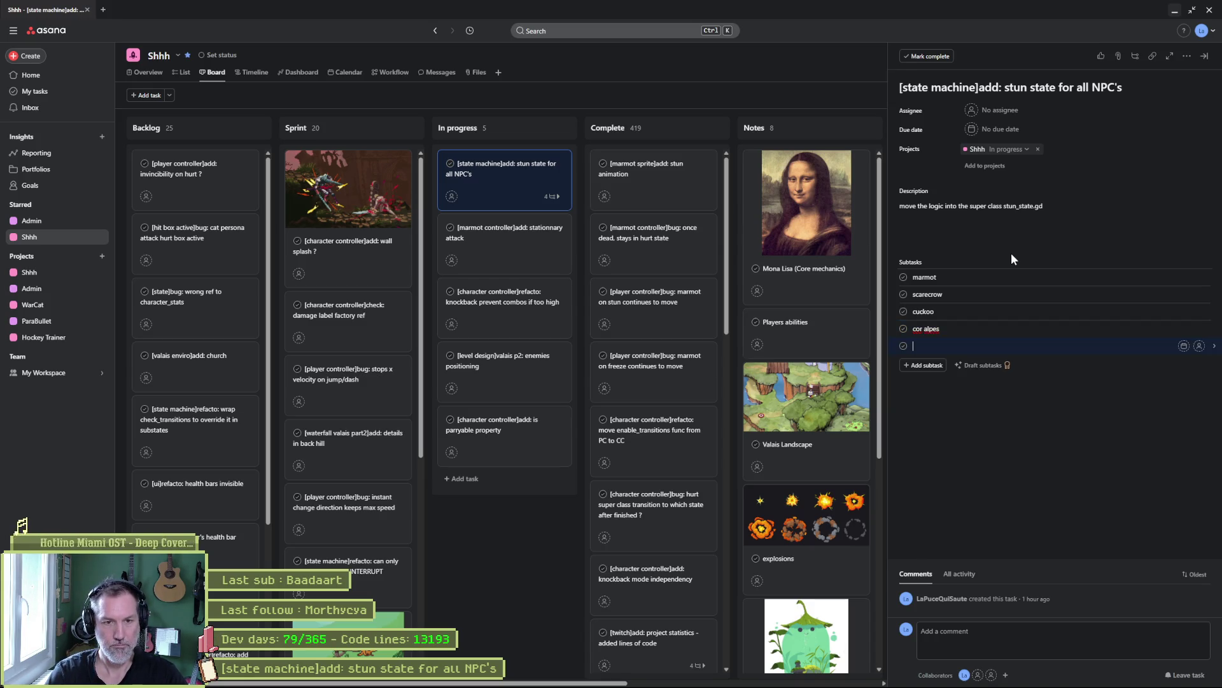
pyautogui.write('cow')
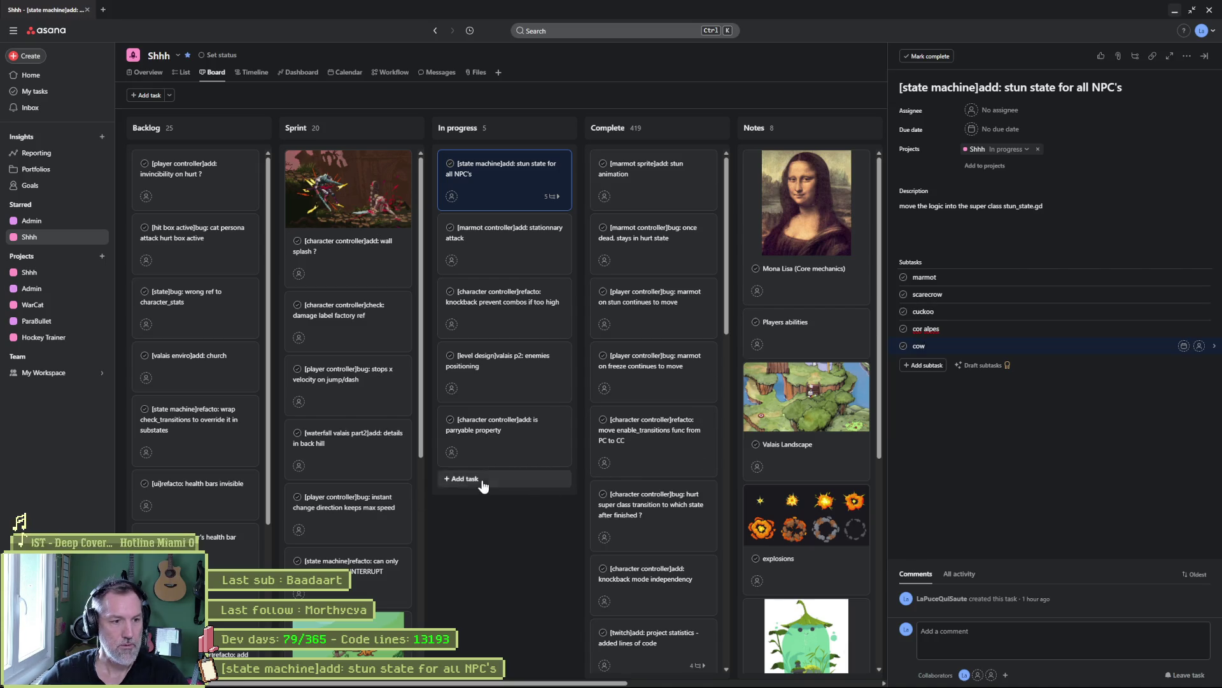
# - Add the task '[cow]add: integrate in game' to In progress and move it to second place
pyautogui.click(462, 478)
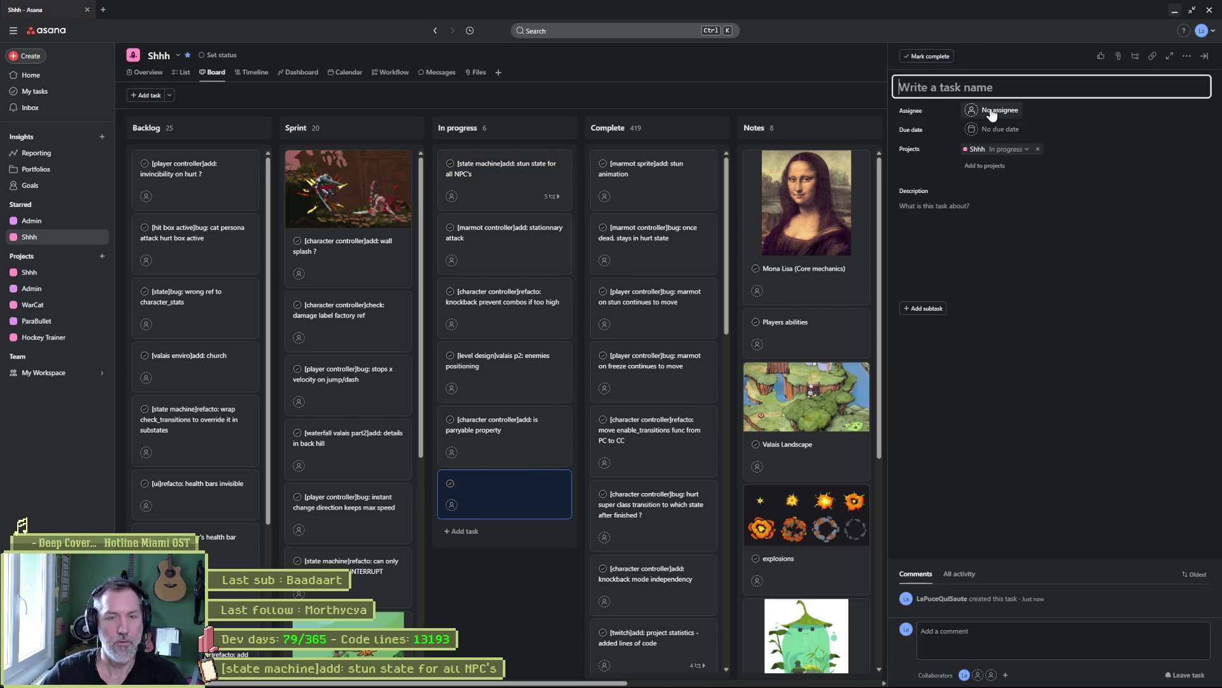
pyautogui.write('[cow]')
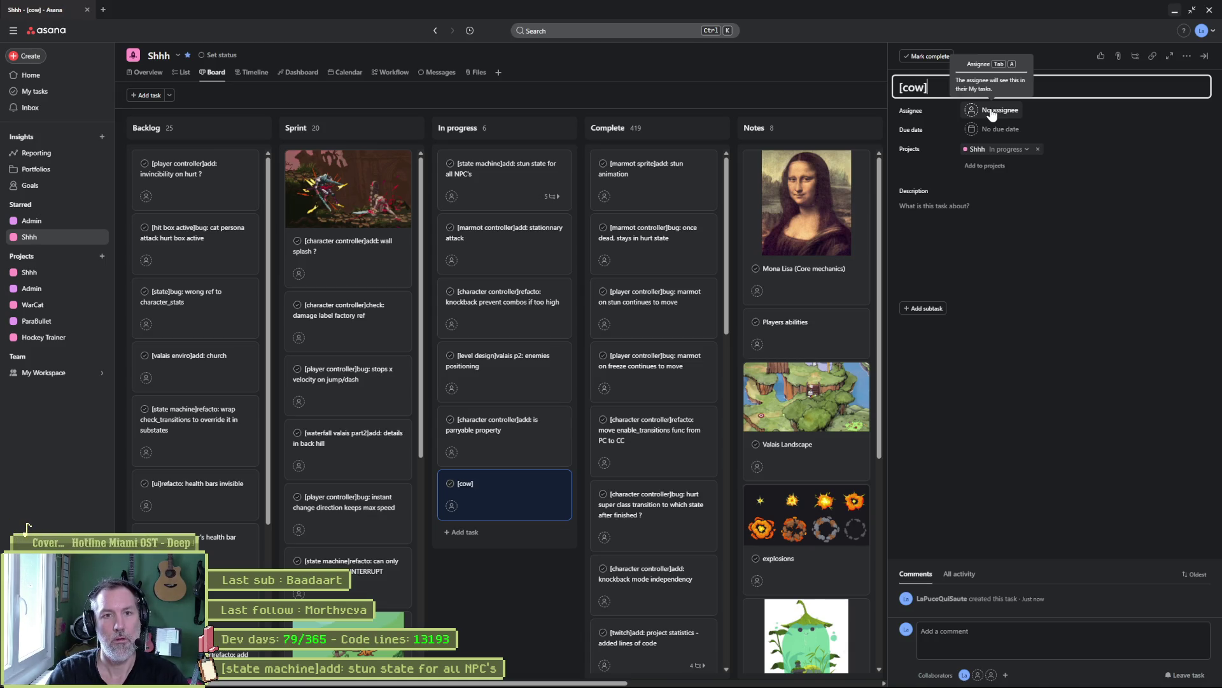
pyautogui.write('add:')
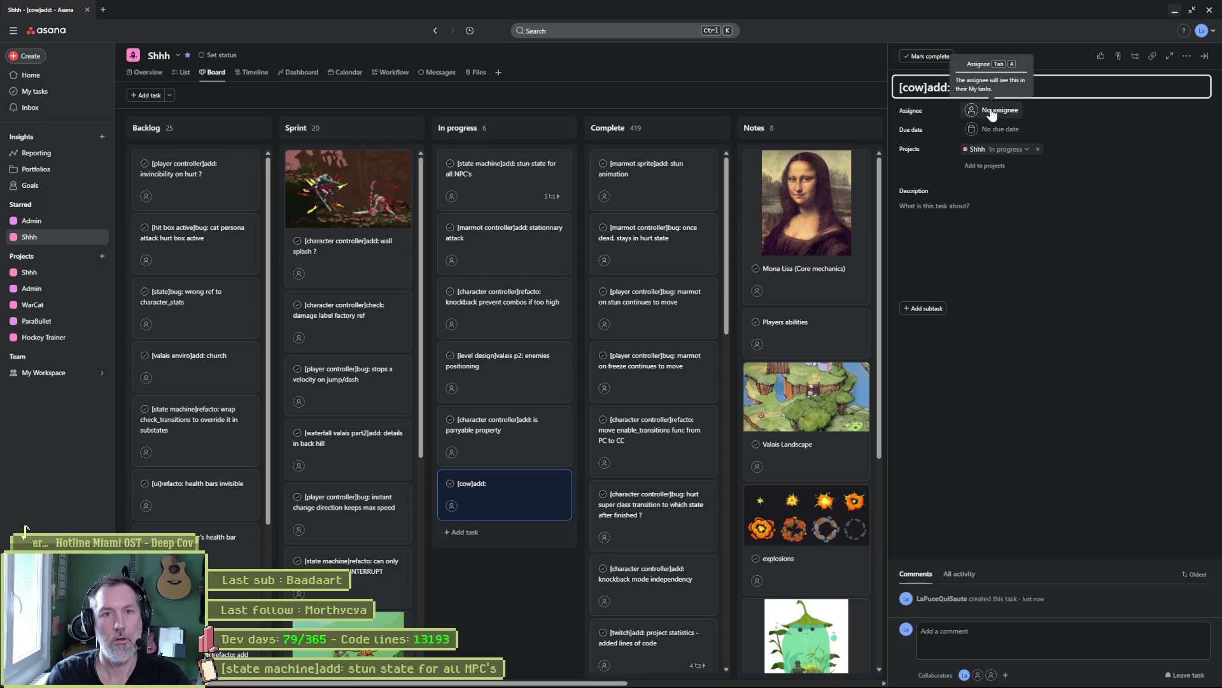
pyautogui.write(' integrate')
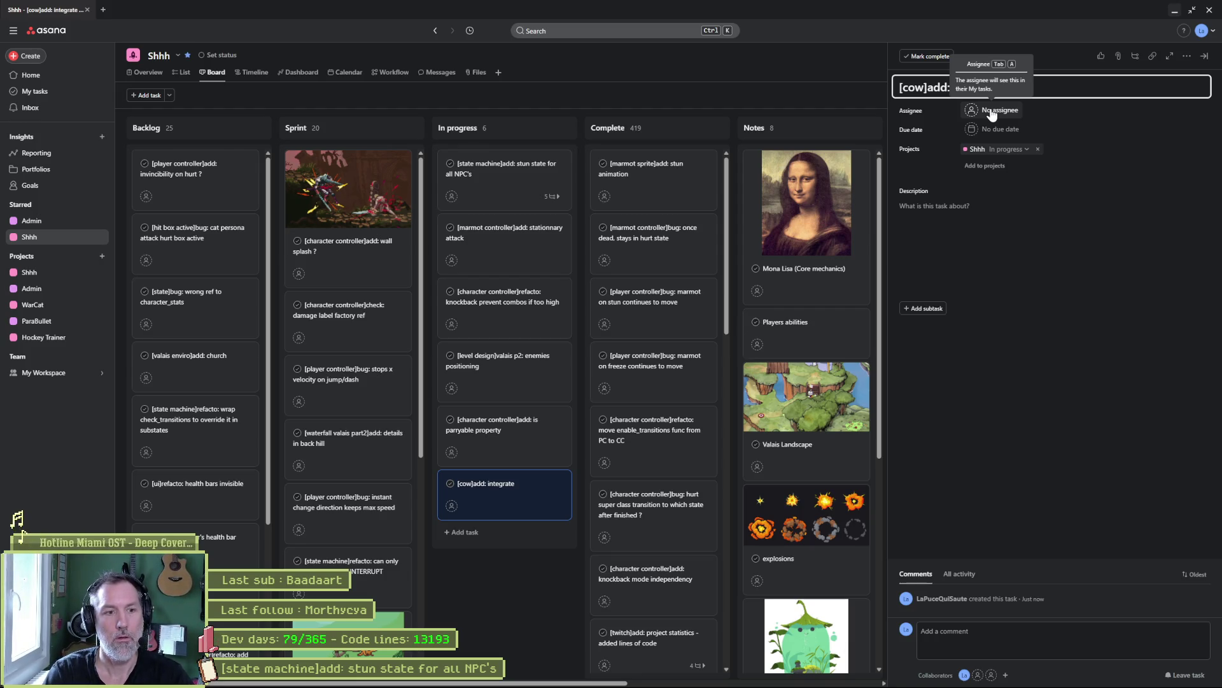
pyautogui.write(' in game')
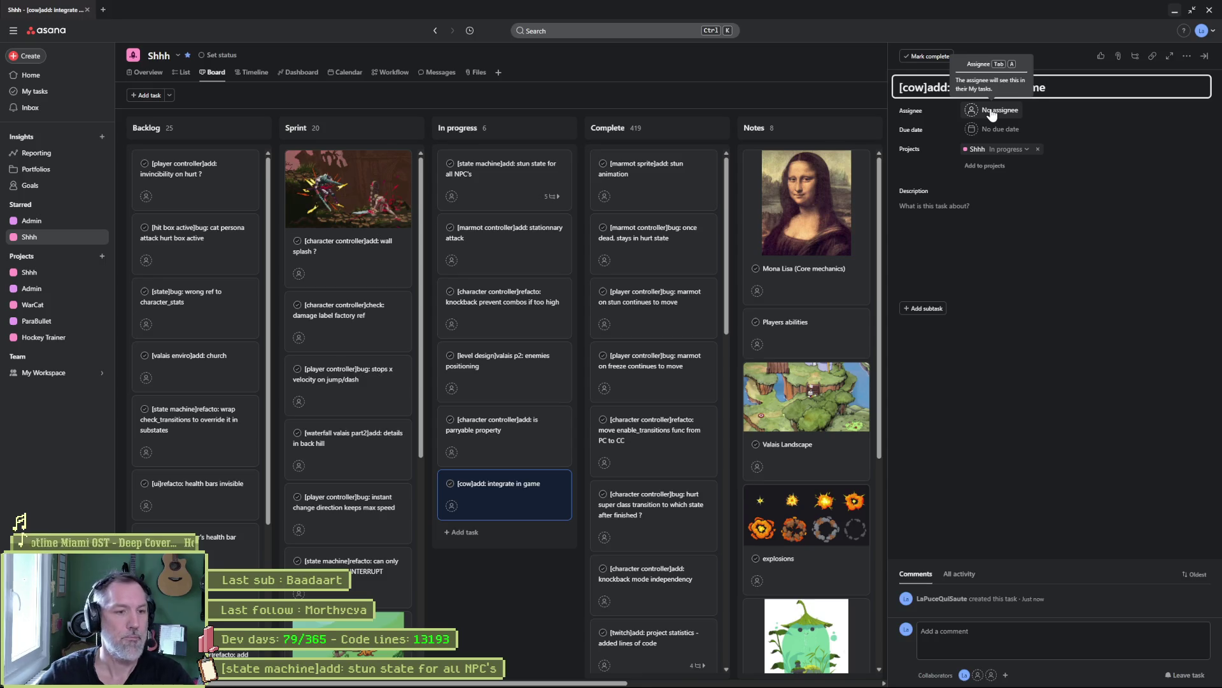
pyautogui.moveTo(516, 496); pyautogui.dragTo(515, 238)
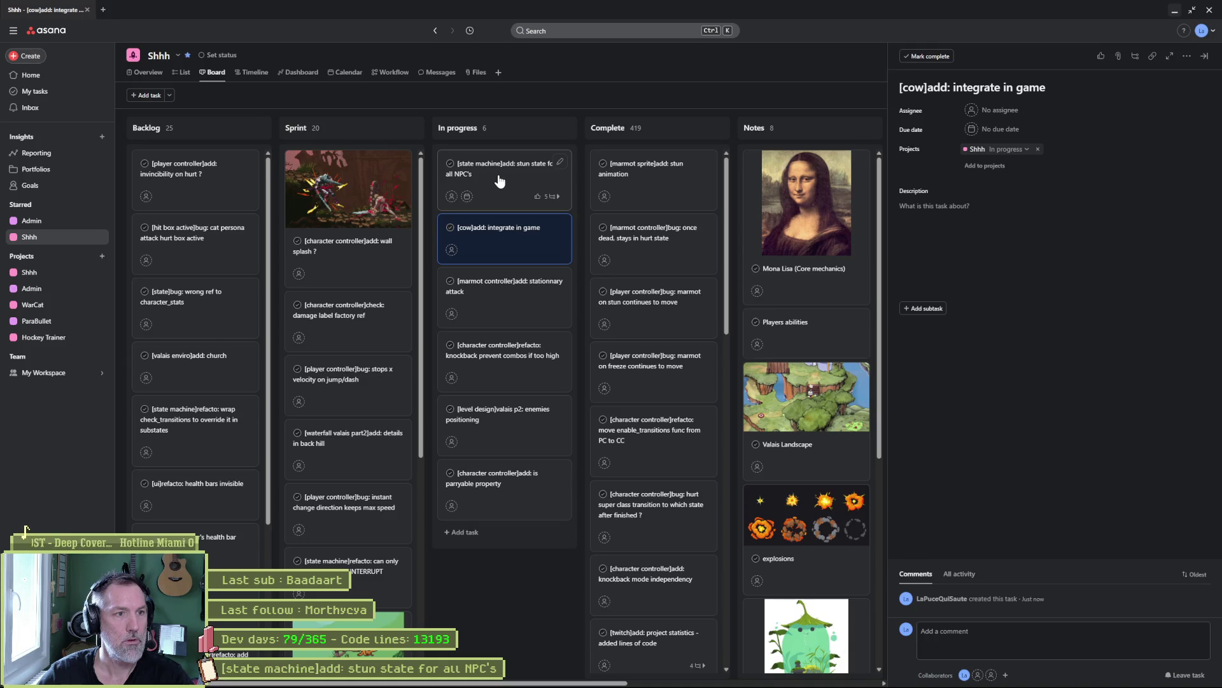
pyautogui.click(509, 185)
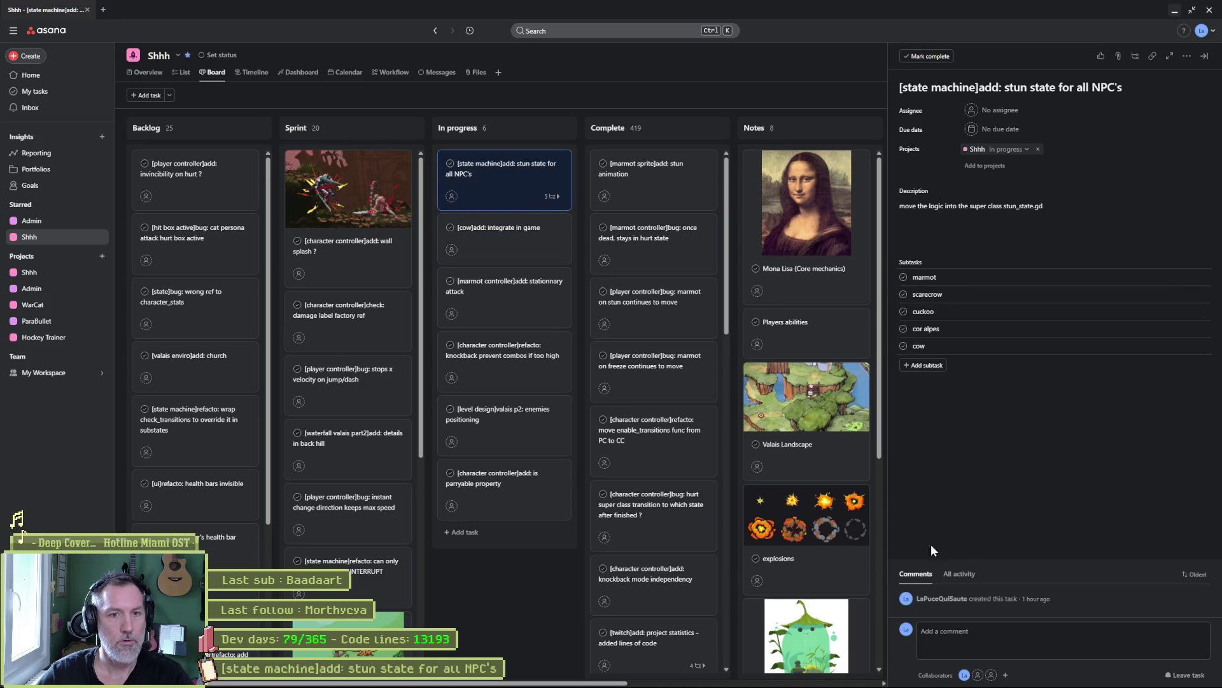
# - Check off the marmot and scarecrow subtasks, then briefly view Godot and return to Asana
pyautogui.click(904, 278)
pyautogui.click(903, 294)
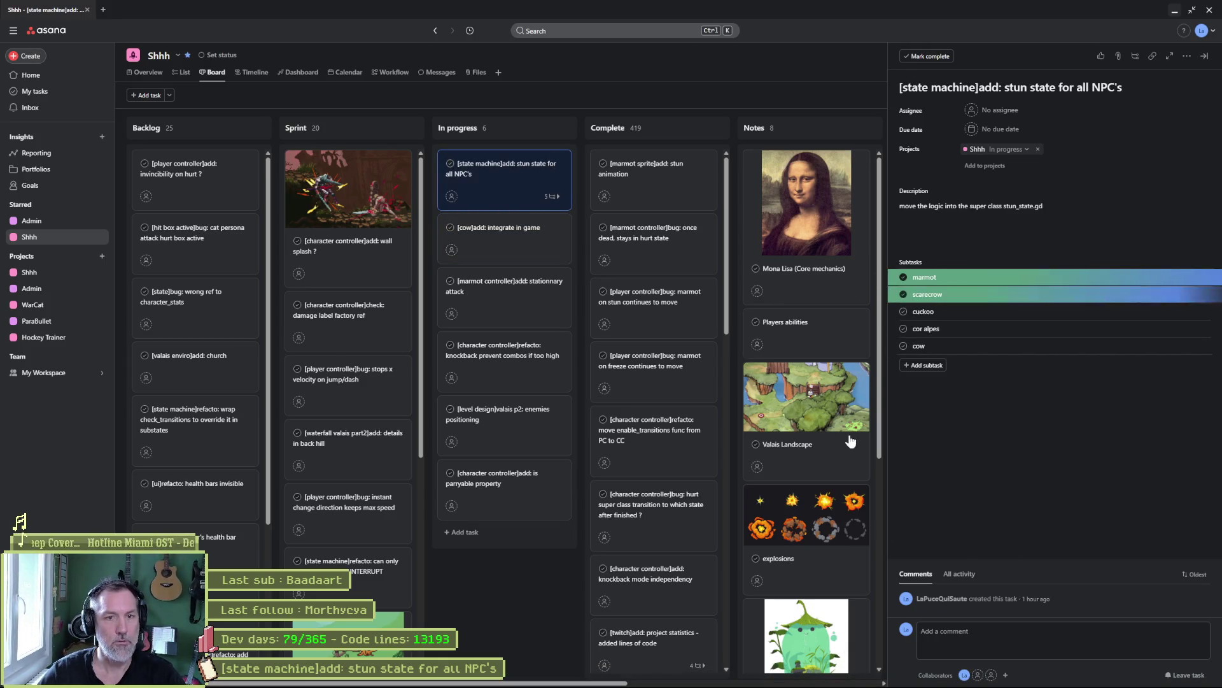
pyautogui.moveTo(690, 680)
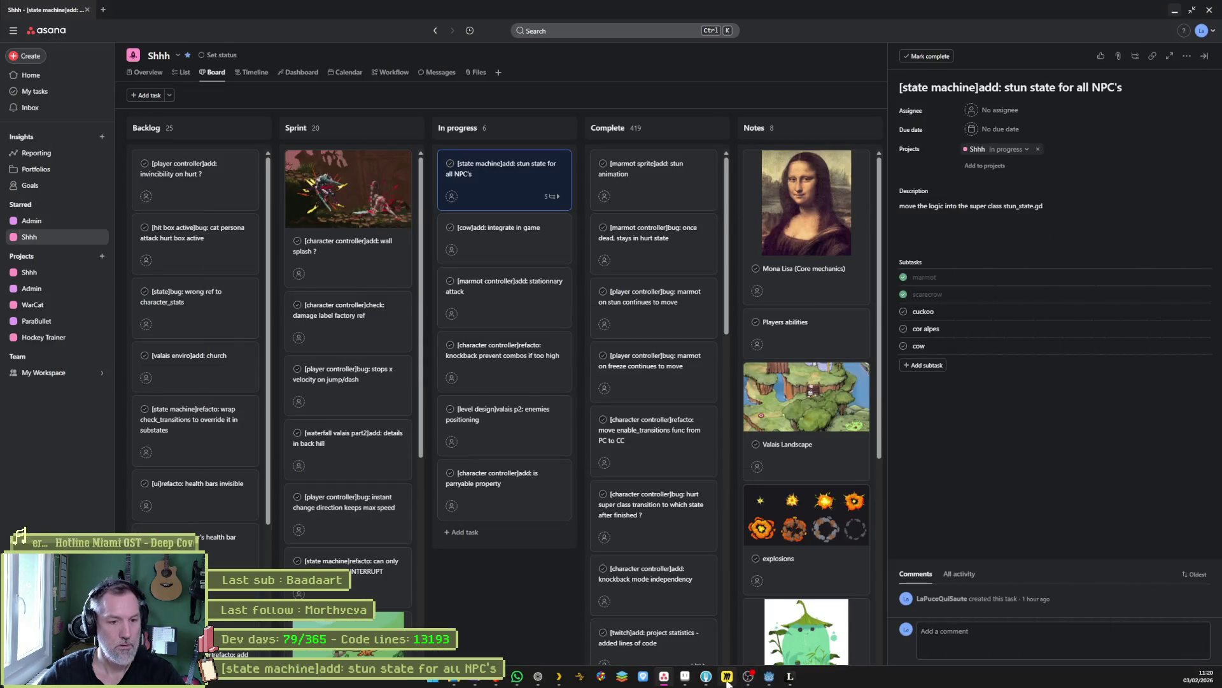
pyautogui.click(727, 685)
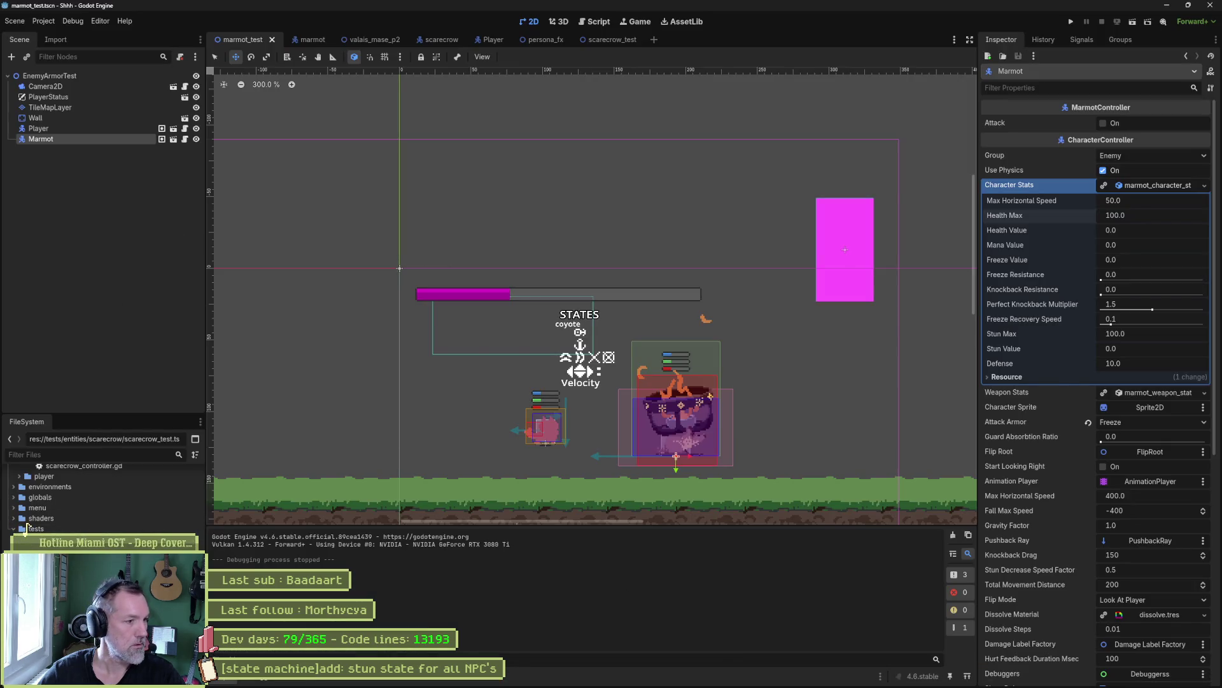
pyautogui.hotkey('alt', 'Tab')
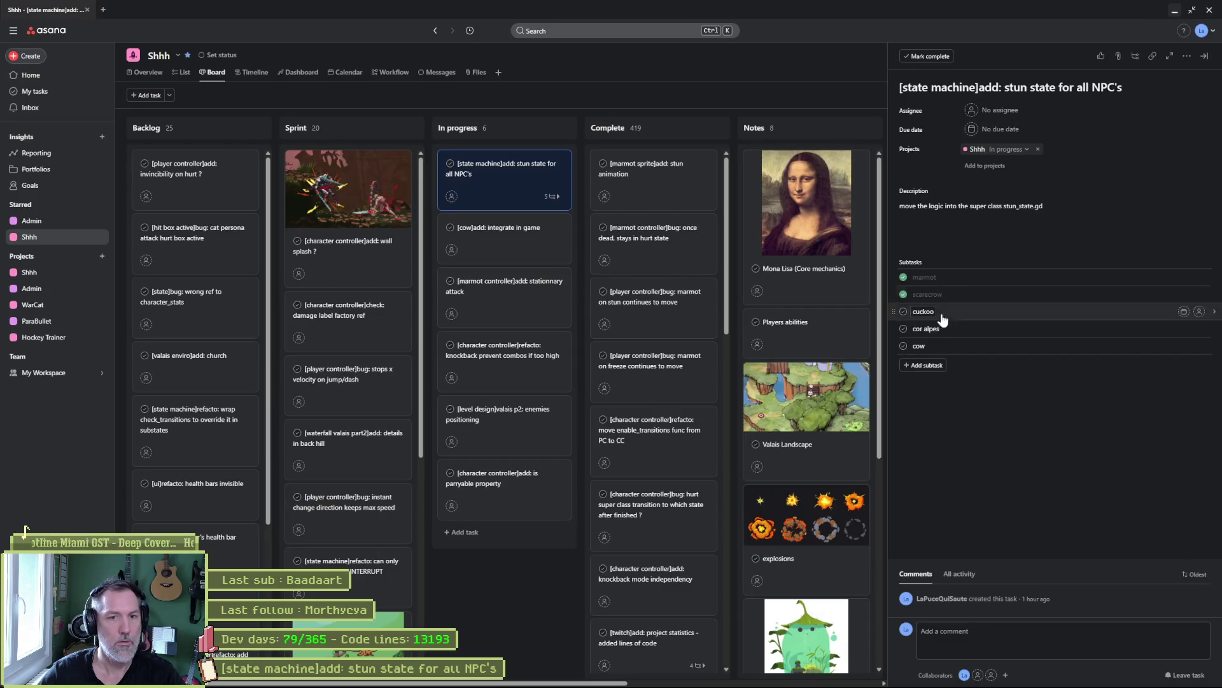